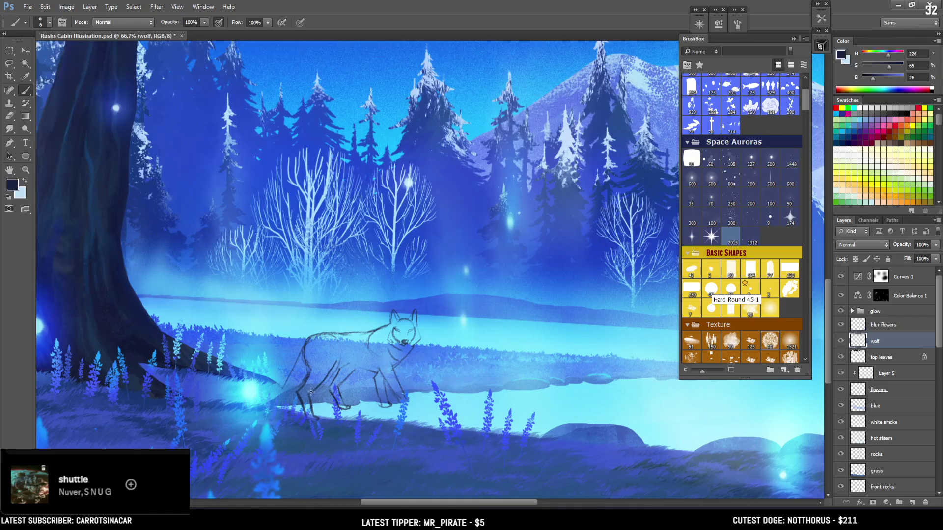
Step: Zoom out from 66.7% to 25% so the whole cabin illustration fits on screen
scroll(330, 373, "down", 1)
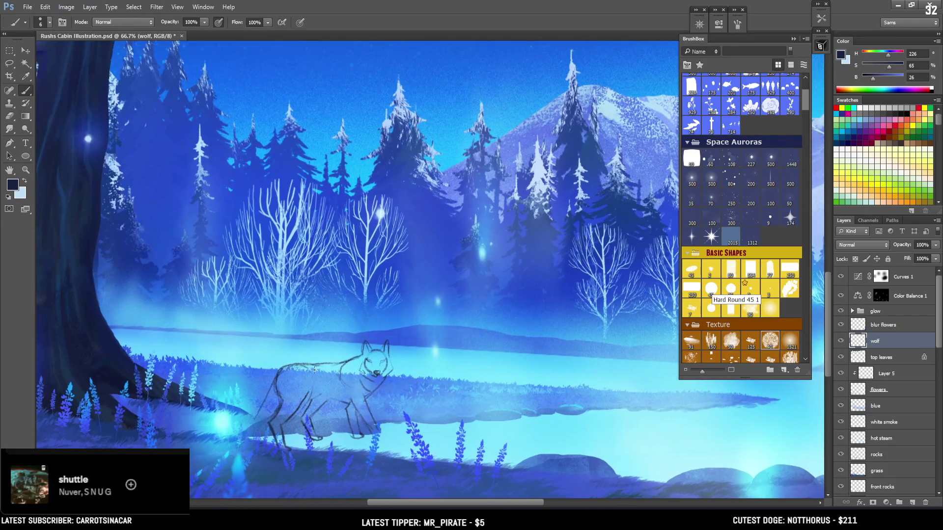
scroll(329, 364, "down", 2)
scroll(334, 361, "up", 1)
scroll(334, 361, "down", 1)
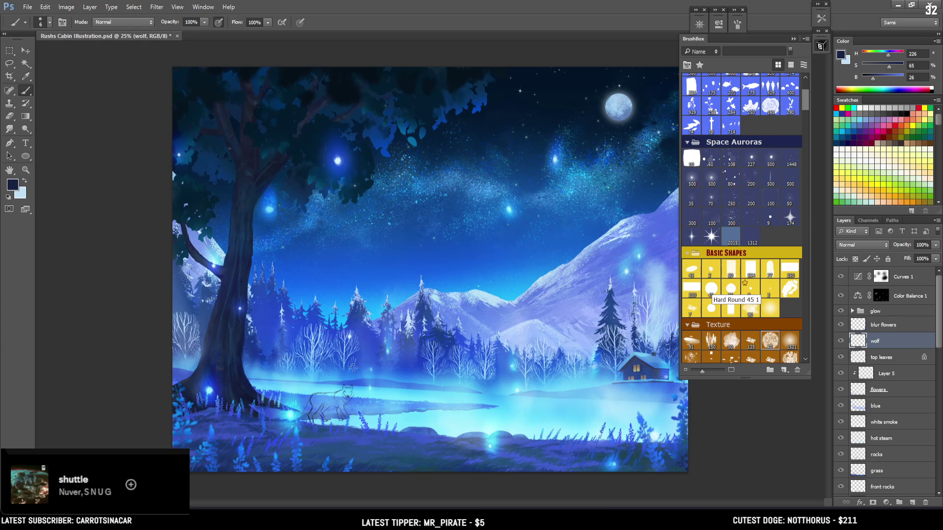
Step: Zoom to 50% on the wolf sketch, try a dark stroke along its leg, then undo it
key("ctrl+plus")
key("ctrl+plus")
mouse_move(403, 368)
left_mouse_down()
mouse_move(435, 335)
mouse_move(444, 353)
left_mouse_up()
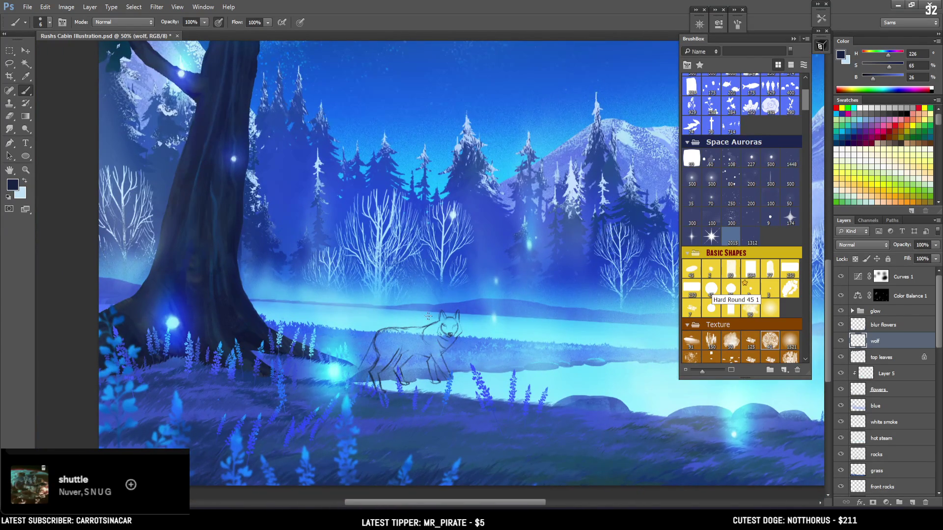
key("e")
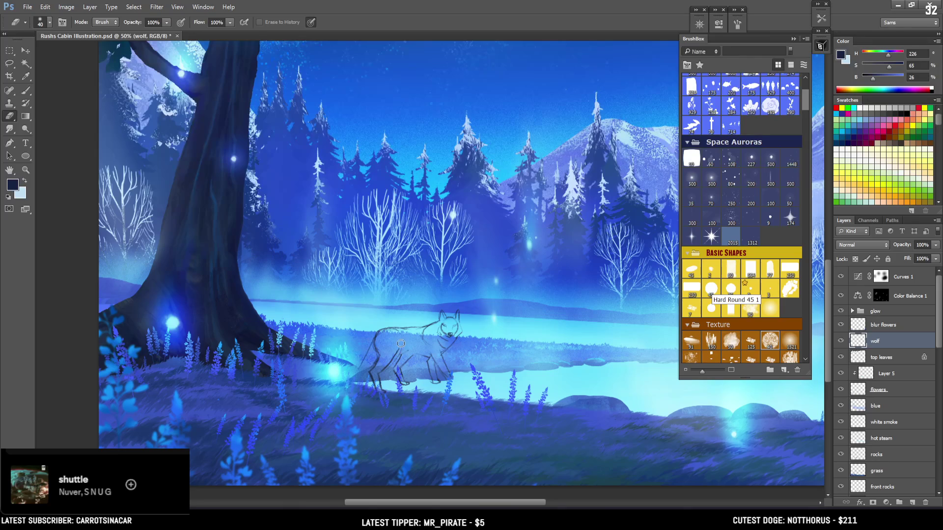
key("b")
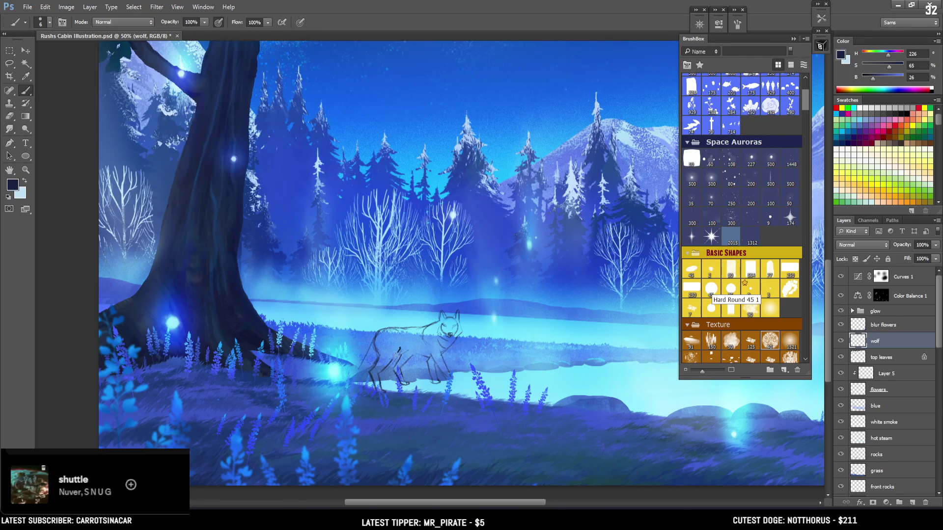
left_click_drag(399, 349, 381, 369)
key("ctrl+z")
key("ctrl+z")
key("ctrl+z")
Step: Refine the wolf's head and outline by alternating between the Eraser and Brush
key("e")
key("b")
key("e")
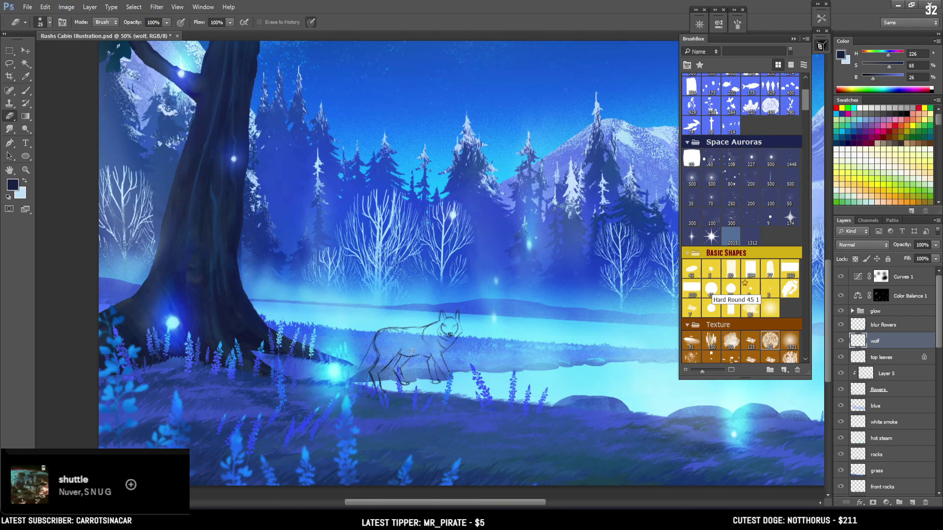
key("b")
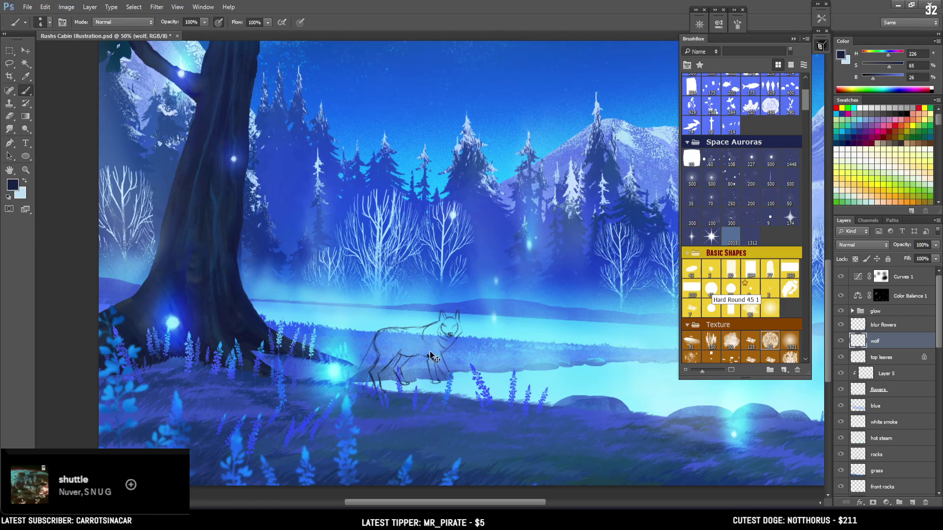
key("e")
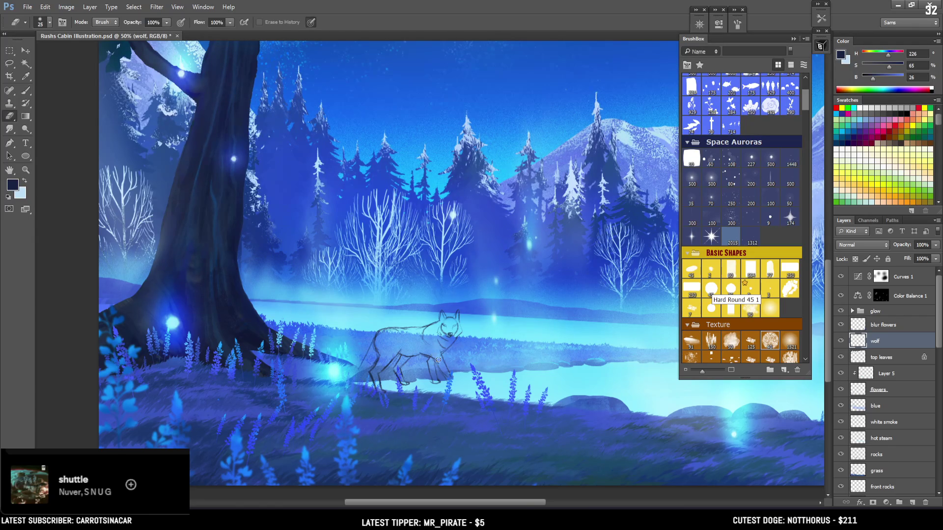
key("b")
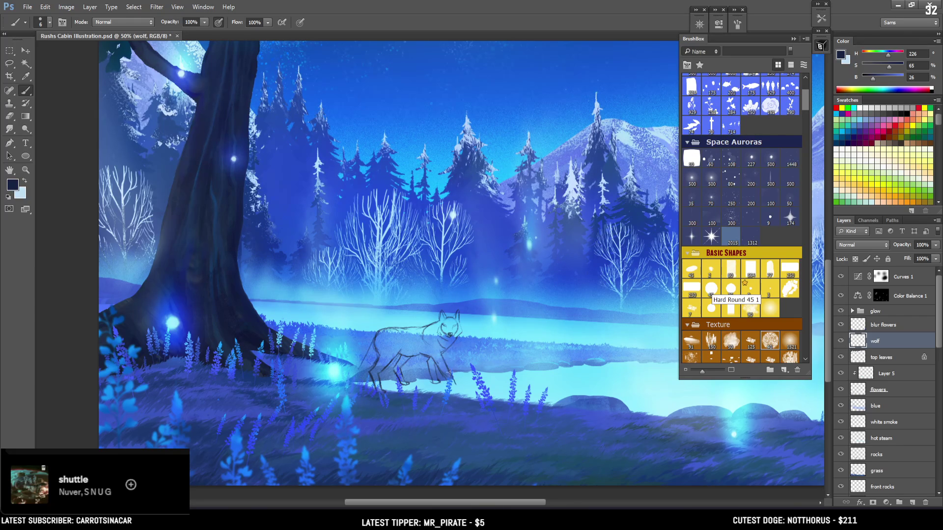
key("e")
key("b")
key("e")
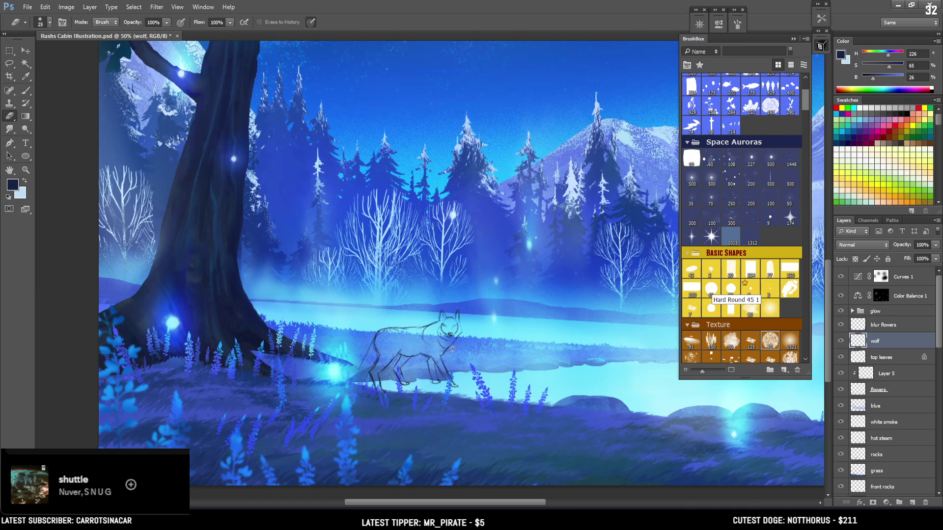
left_click_drag(521, 277, 518, 275)
key("b")
key("e")
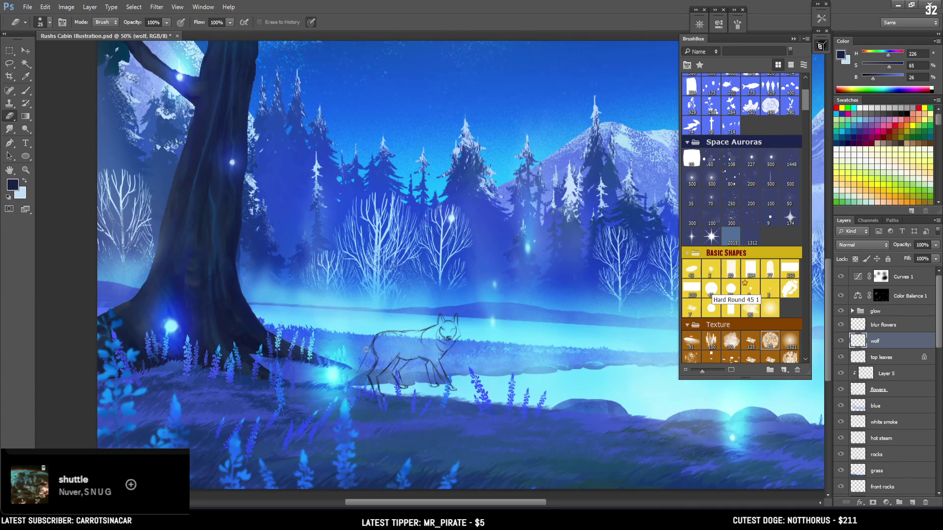
key("b")
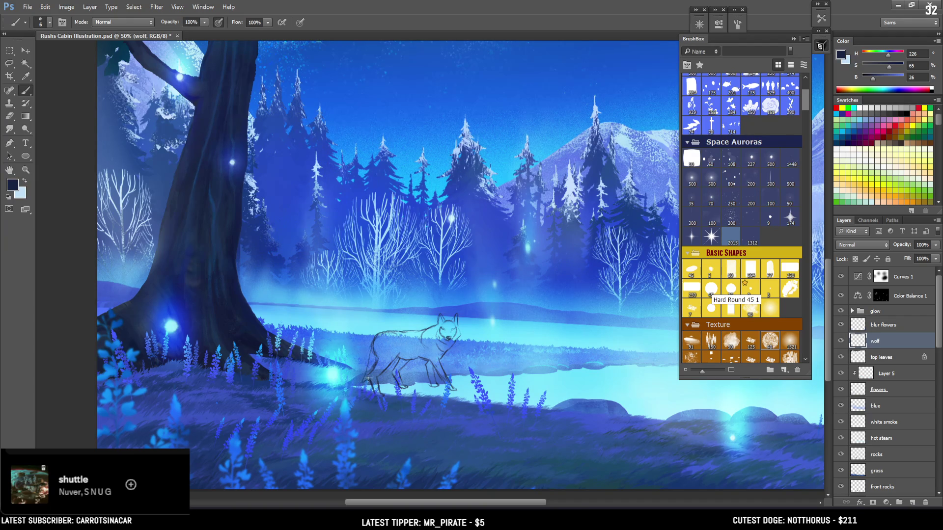
Step: Move the wolf sketch up and left beside the tree and scale it to about 85%
key("v")
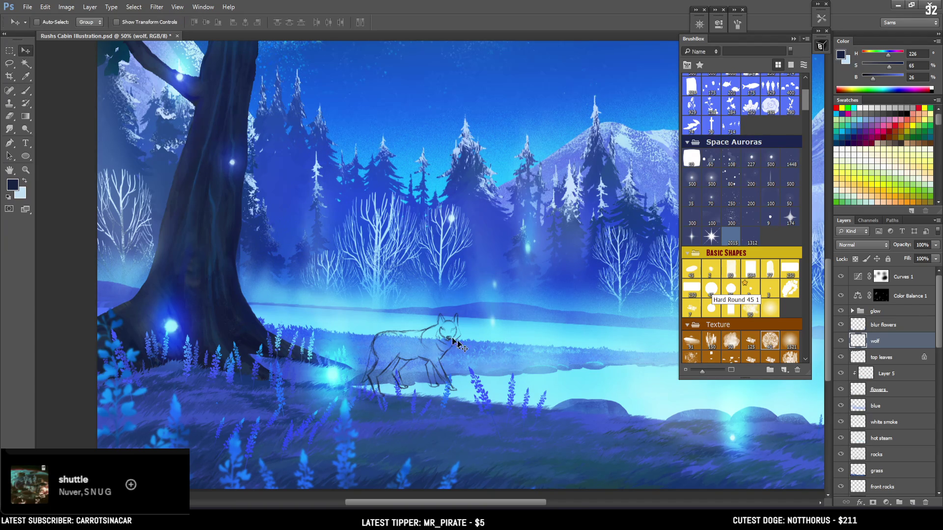
mouse_move(476, 358)
left_mouse_down()
mouse_move(451, 298)
mouse_move(448, 326)
left_mouse_up()
key("ctrl+t")
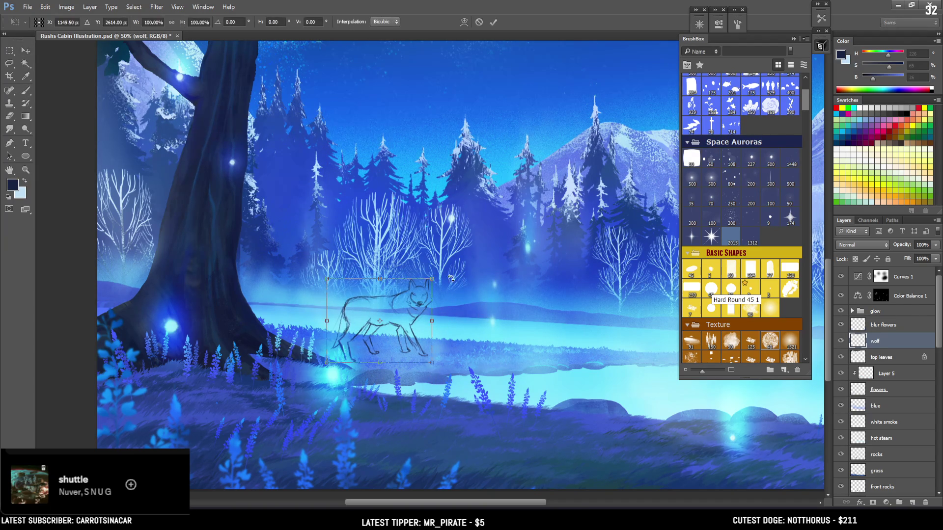
left_click_drag(433, 278, 426, 284)
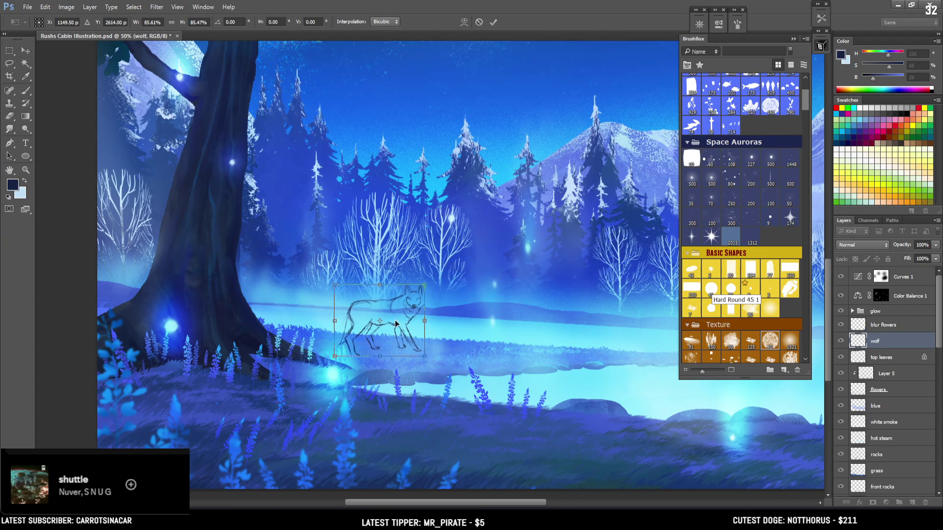
mouse_move(398, 323)
left_mouse_down()
mouse_move(307, 319)
mouse_move(326, 320)
left_mouse_up()
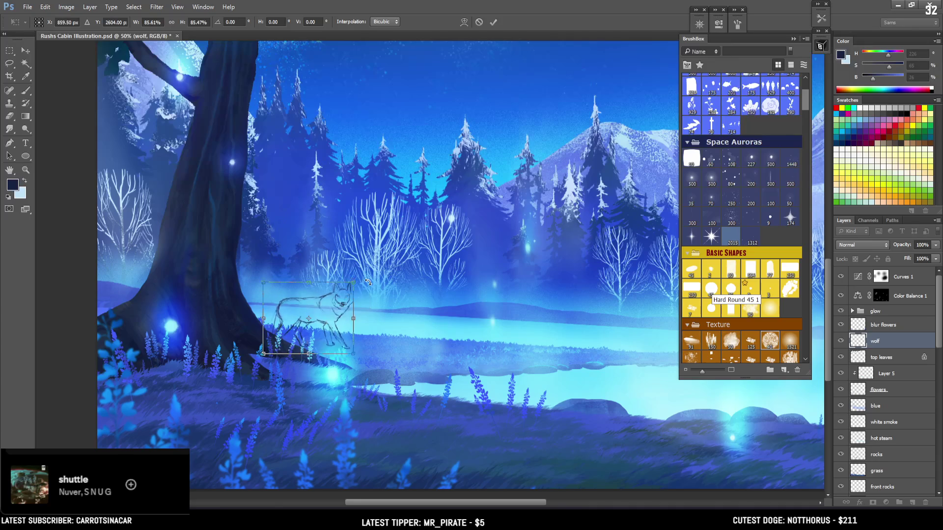
key("ctrl+minus")
key("ctrl+minus")
Step: Commit the wolf's new size and position, zoom out, and close the BrushBox panel
key("ctrl+plus")
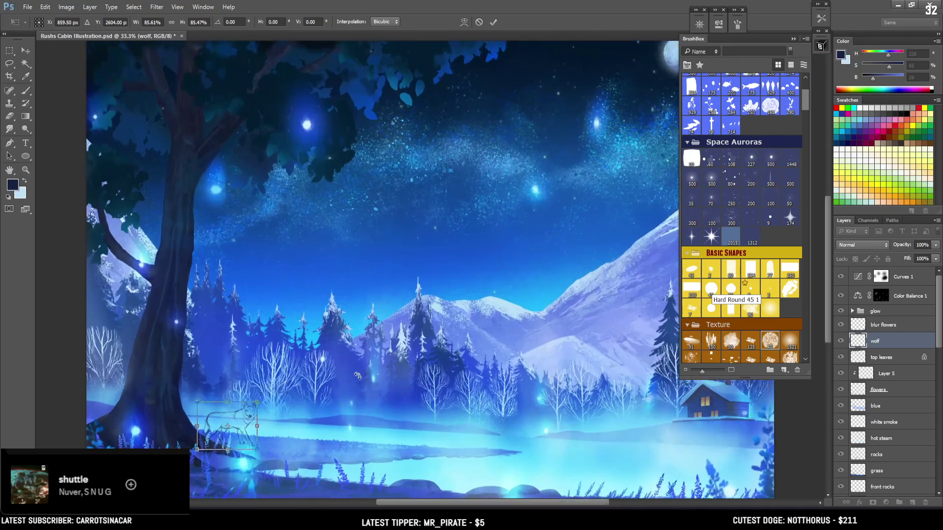
key("Return")
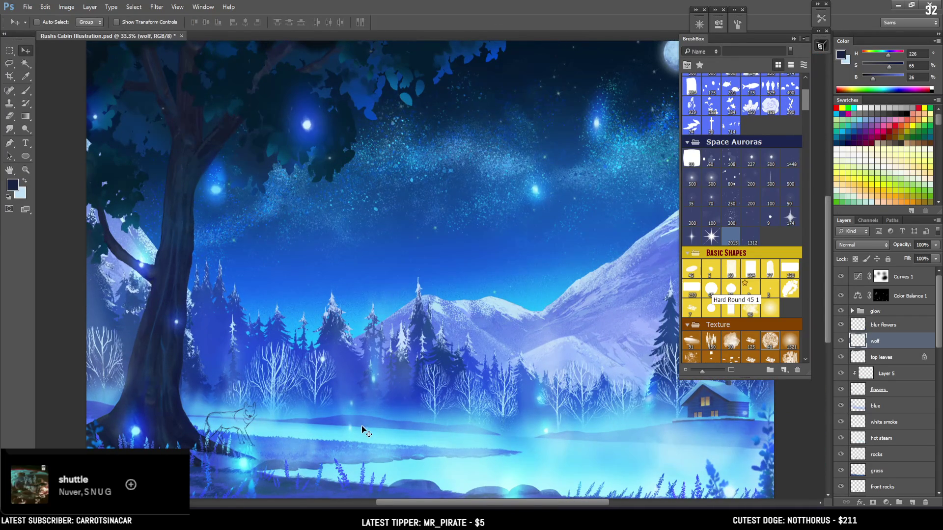
key("ctrl+minus")
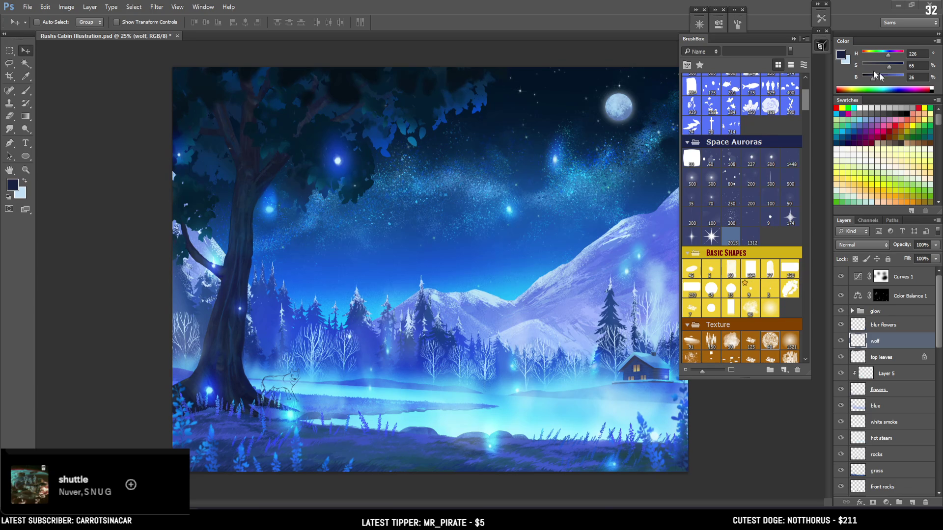
left_click(821, 46)
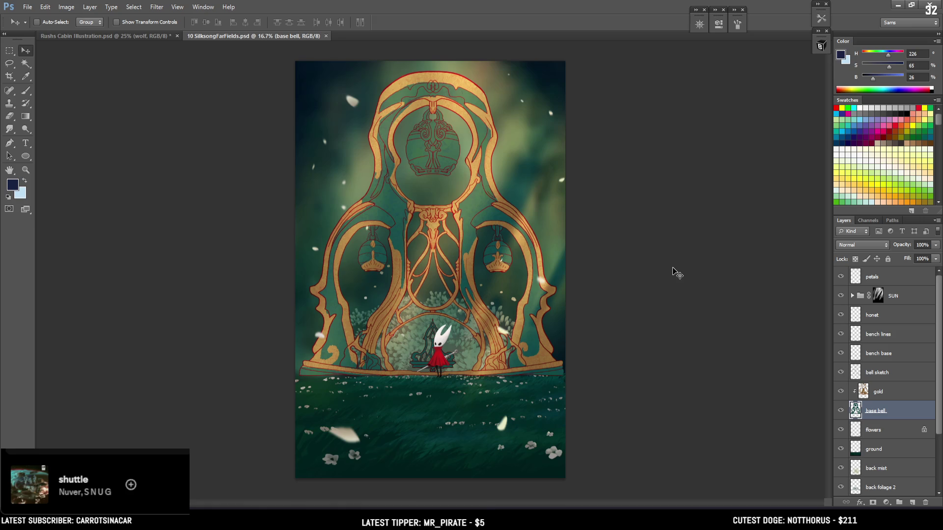
Step: Select the gold layer and toggle its visibility to compare the frame with and without texture
key("ctrl+plus")
key("ctrl+plus")
key("ctrl+plus")
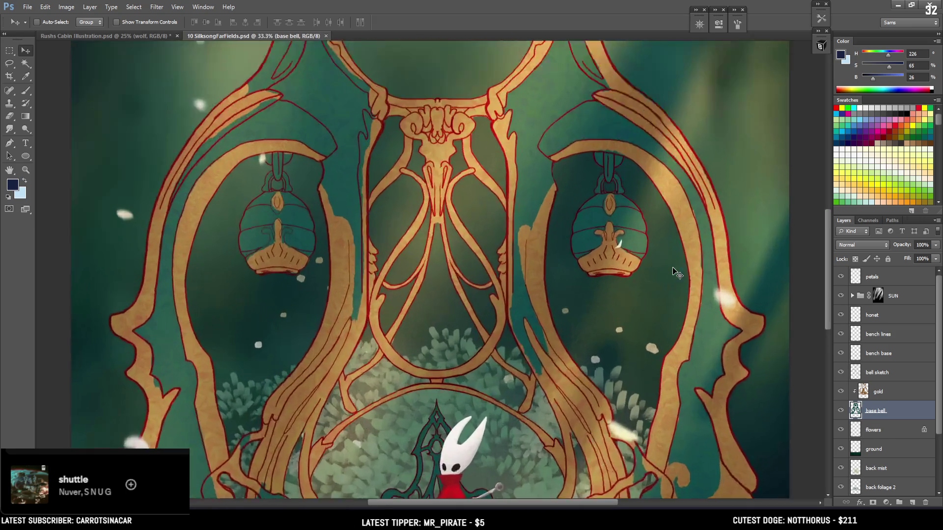
key("ctrl+minus")
key("ctrl+minus")
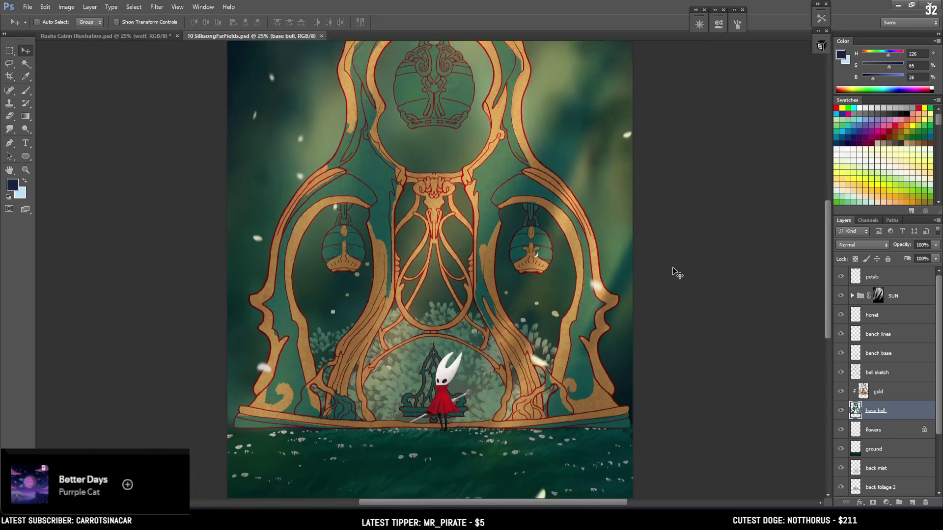
key("ctrl+minus")
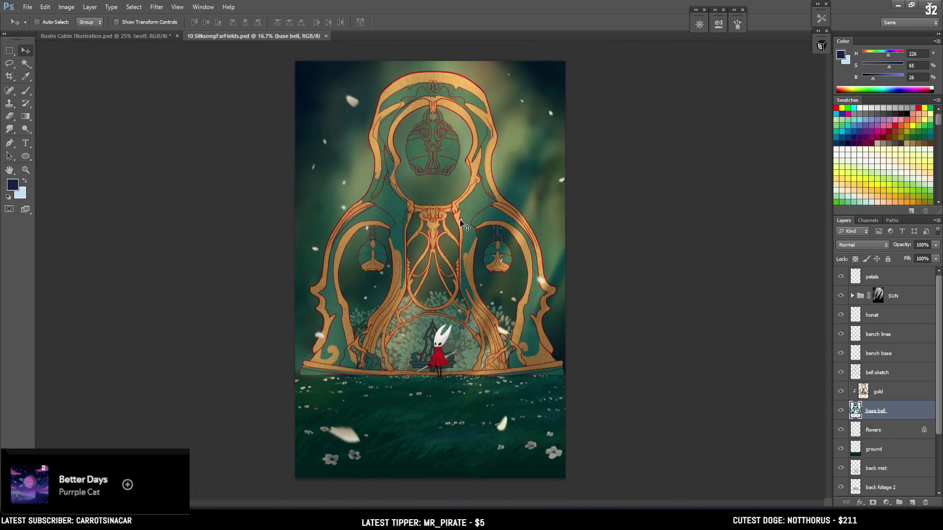
key("ctrl+plus")
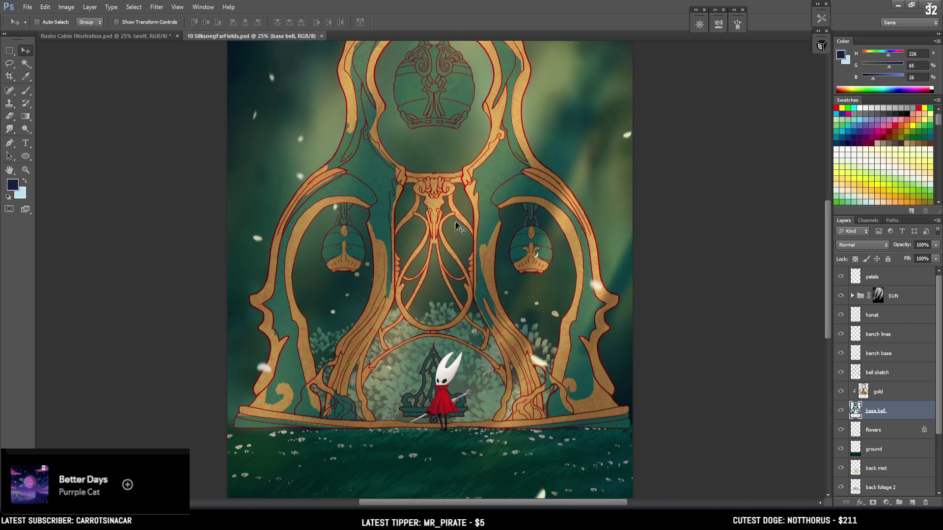
mouse_move(468, 122)
left_mouse_down()
mouse_move(462, 225)
mouse_move(473, 168)
left_mouse_up()
left_click(853, 388)
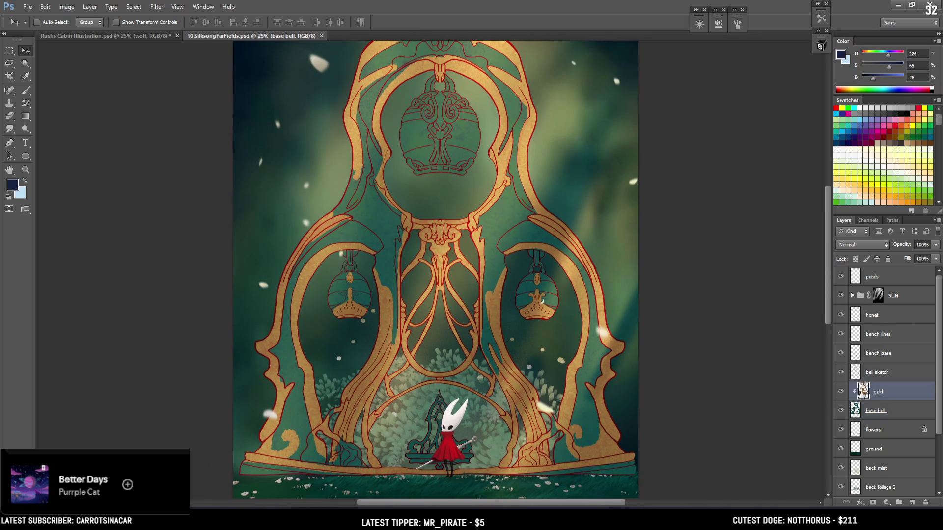
left_click(840, 392)
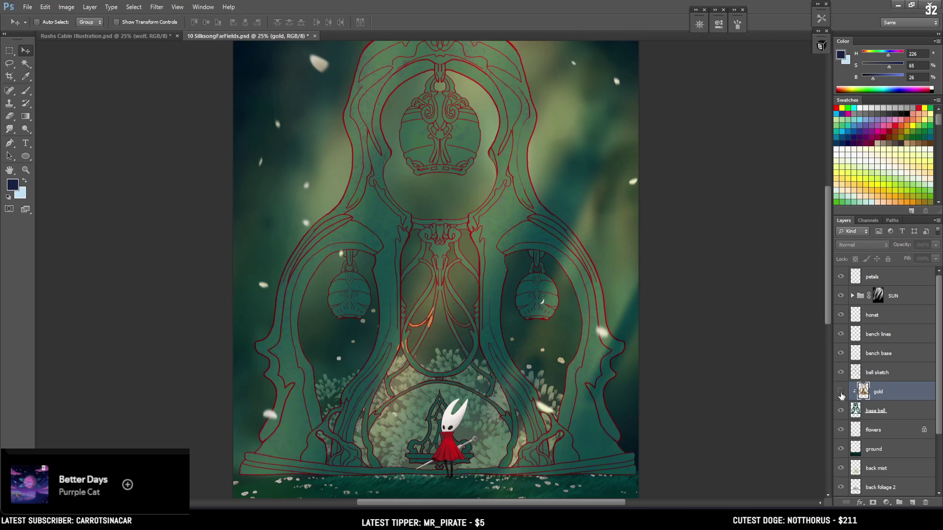
left_click(841, 391)
Step: Zoom in on the bell top and set the Eraser to size 45
scroll(469, 165, "up", 2)
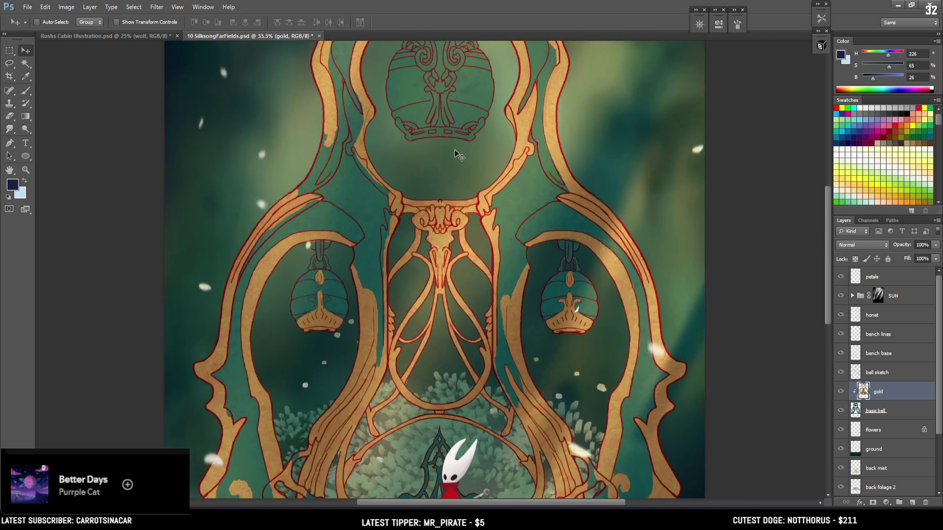
scroll(432, 196, "down", 1)
scroll(400, 234, "up", 3)
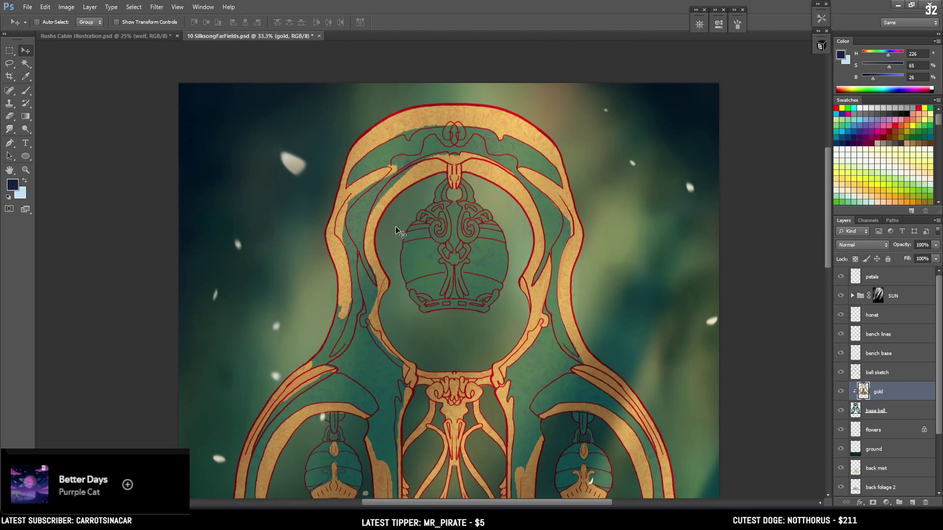
key("e")
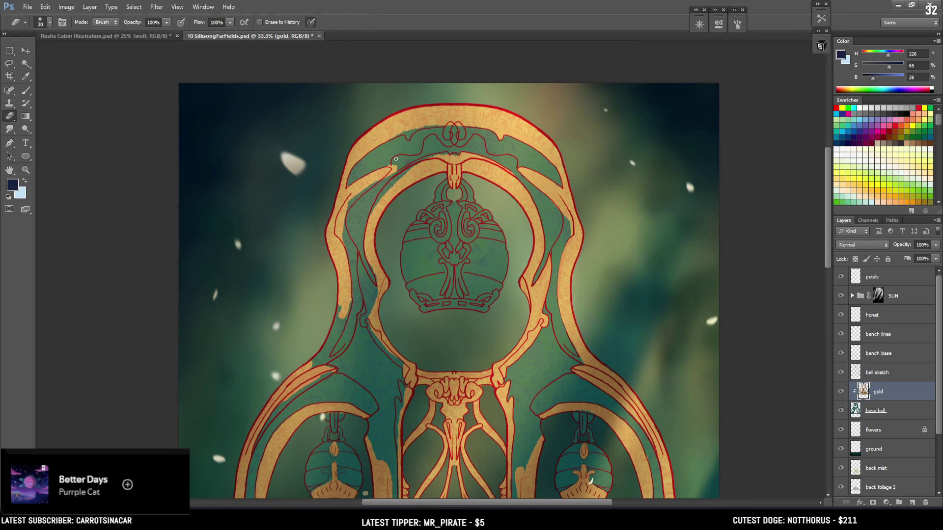
key("bracketright")
Step: Open the BrushBox library and pick the 175 brush from Kloir Brushes
left_click(819, 47)
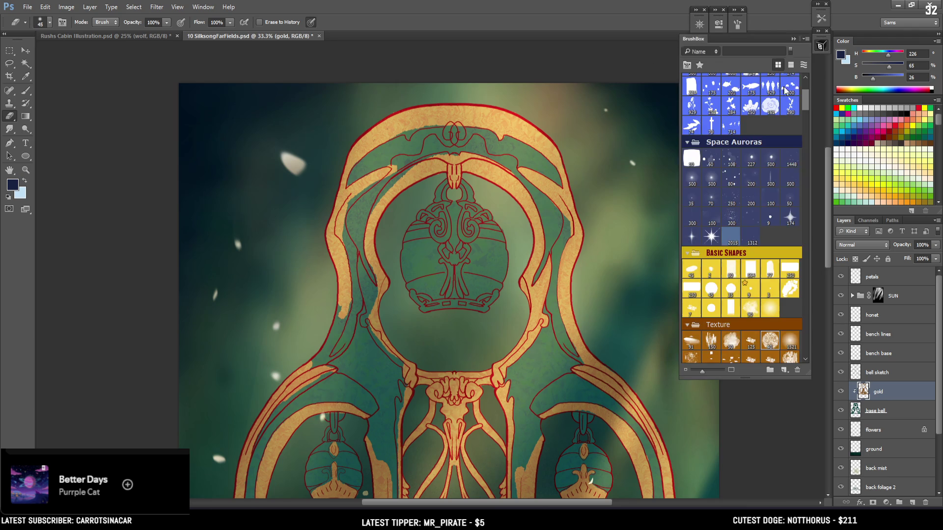
left_click(769, 342)
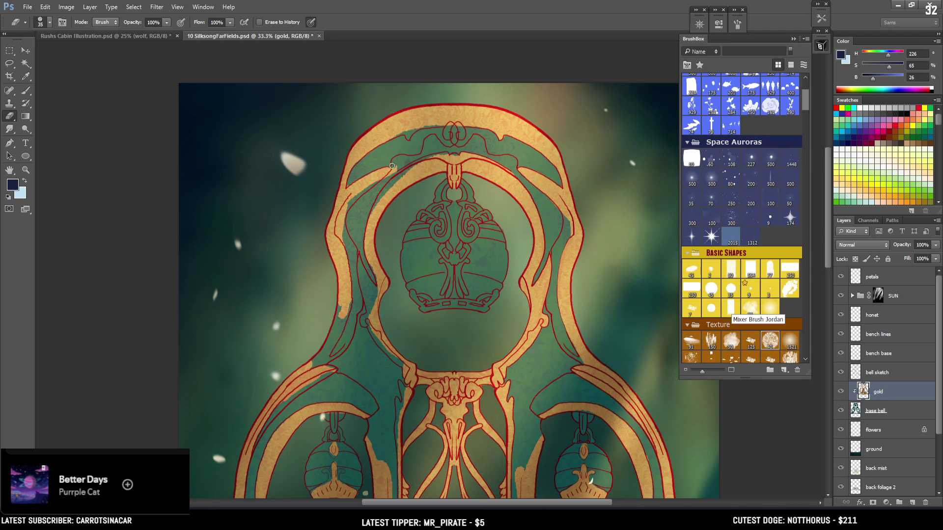
key("b")
left_click(368, 177, "alt")
scroll(808, 98, "up", 3)
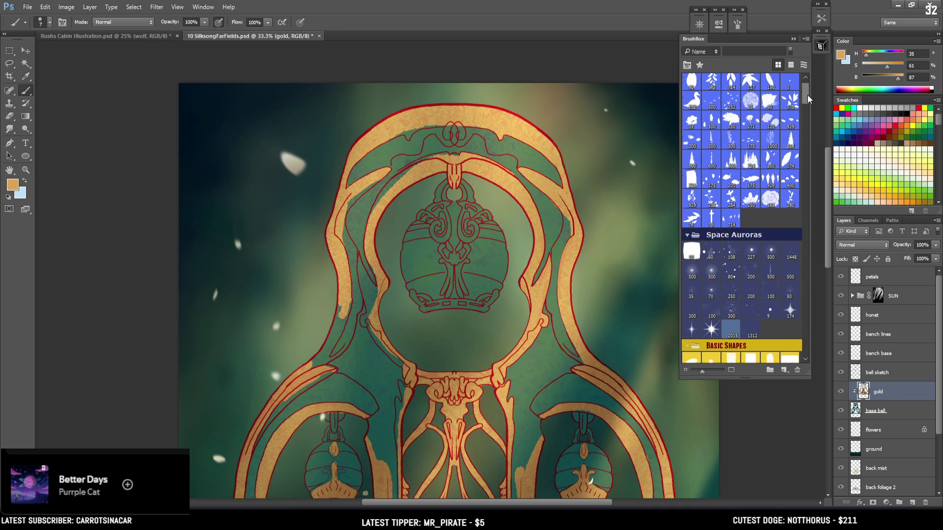
scroll(808, 98, "up", 2)
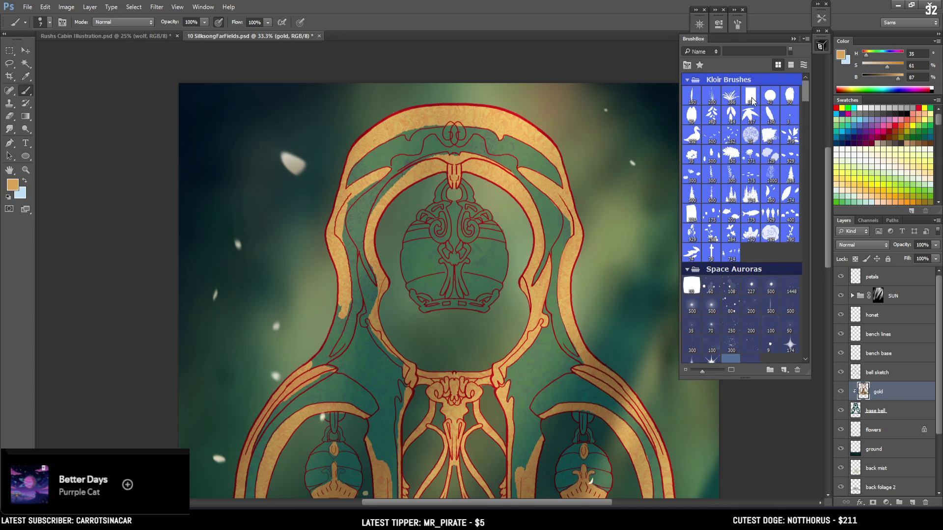
left_click(753, 100)
mouse_move(439, 214)
left_mouse_down()
mouse_move(452, 230)
mouse_move(447, 248)
mouse_move(406, 216)
mouse_move(423, 200)
mouse_move(440, 220)
mouse_move(432, 216)
mouse_move(440, 230)
mouse_move(428, 228)
left_mouse_up()
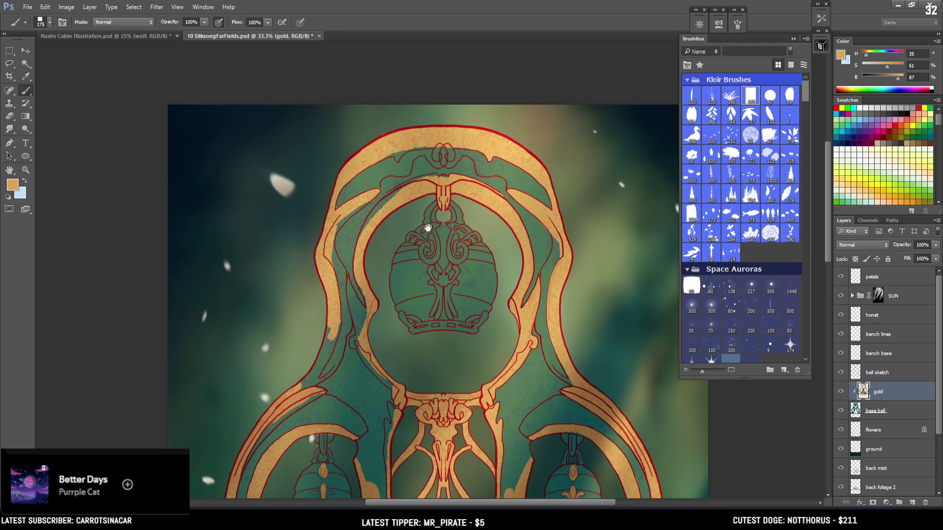
Step: Sample a pale gold from the frame, test and undo a stroke, then choose the 112 EyvindEarle brush
left_click(356, 199, "alt")
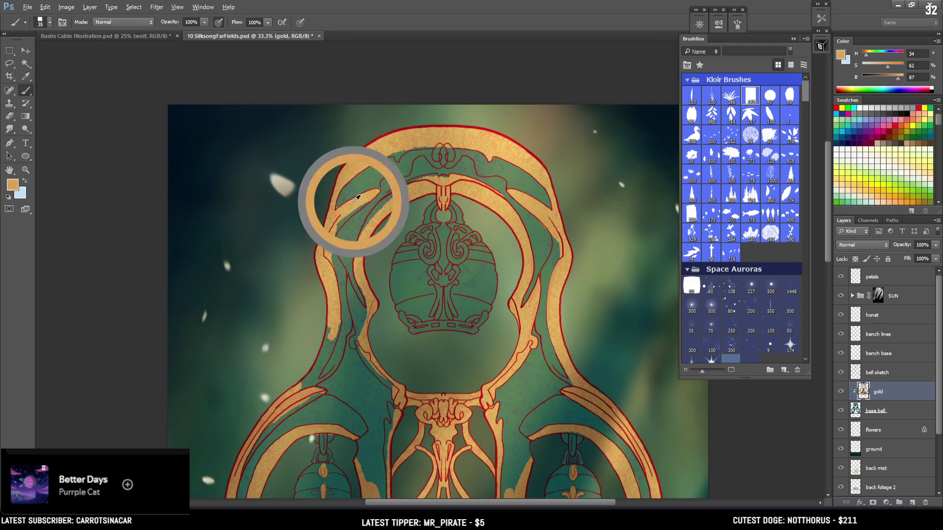
left_click_drag(356, 199, 338, 204)
key("e")
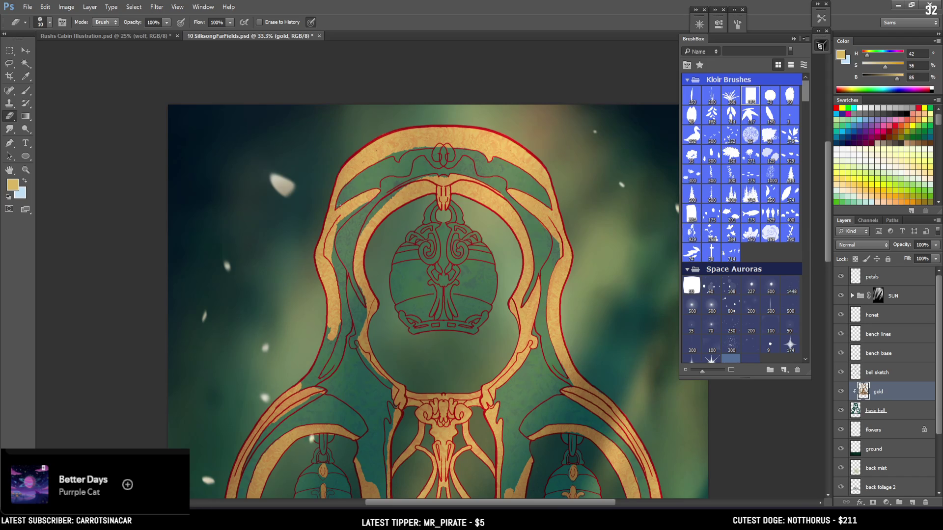
key("b")
left_click(353, 203, "alt")
mouse_move(353, 203)
left_mouse_down()
mouse_move(337, 225)
mouse_move(354, 205)
left_mouse_up()
key("ctrl+z")
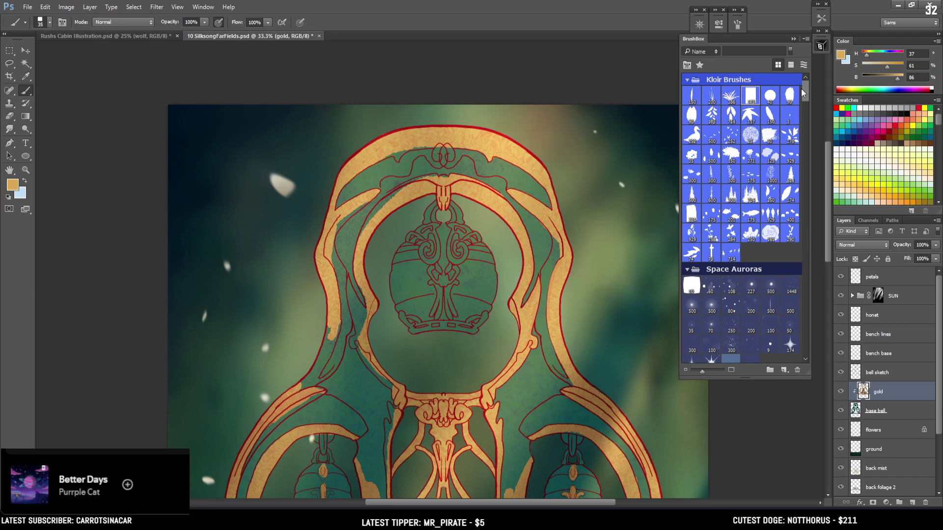
scroll(743, 240, "down", 10)
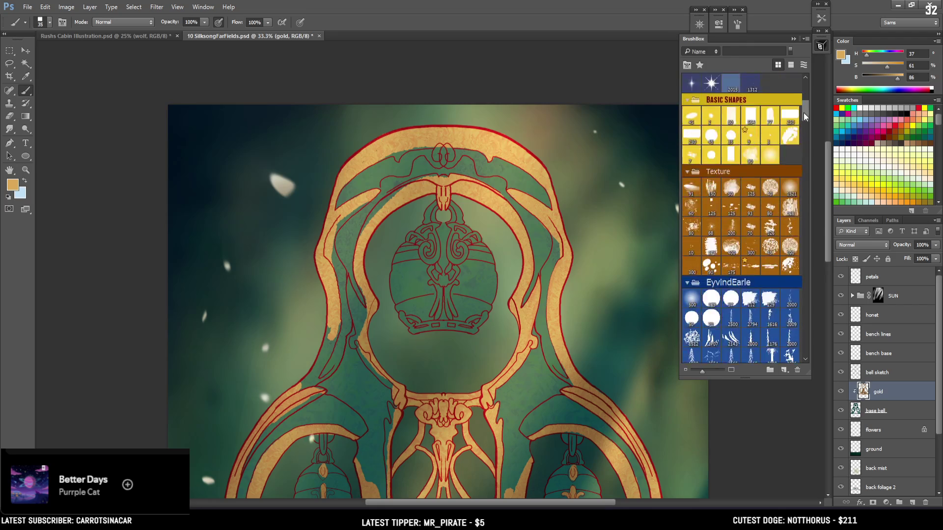
left_click(750, 251)
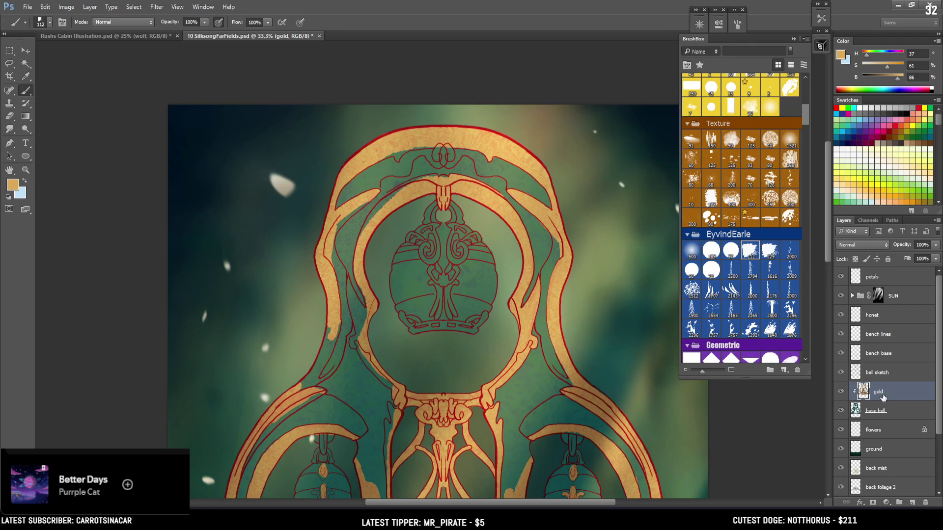
Step: Hide the SUN group, sample a darker brown from the frame, and shrink the brush to 50
left_click(841, 295)
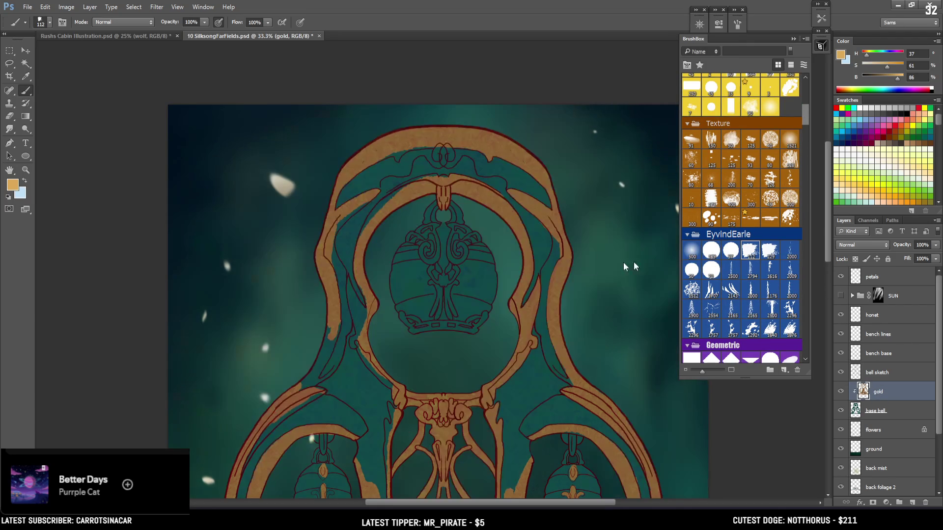
left_click(357, 149, "alt")
key("bracketleft")
key("bracketleft")
key("bracketleft")
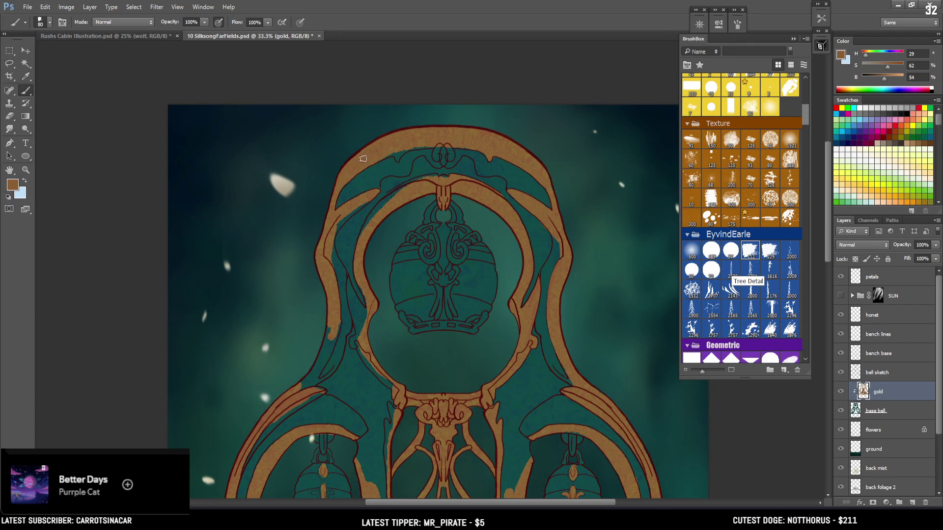
key("bracketleft")
key("bracketleft")
key("bracketleft")
scroll(367, 147, "up", 2)
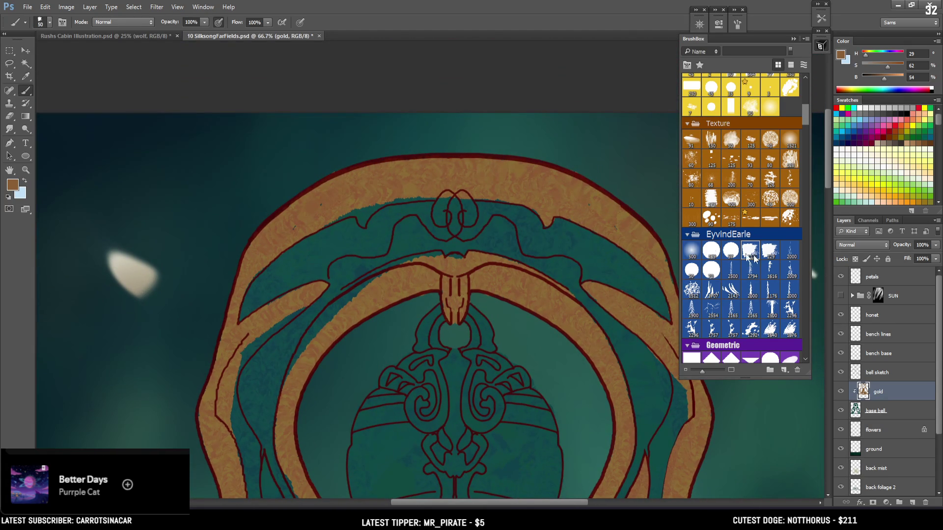
scroll(316, 272, "up", 3)
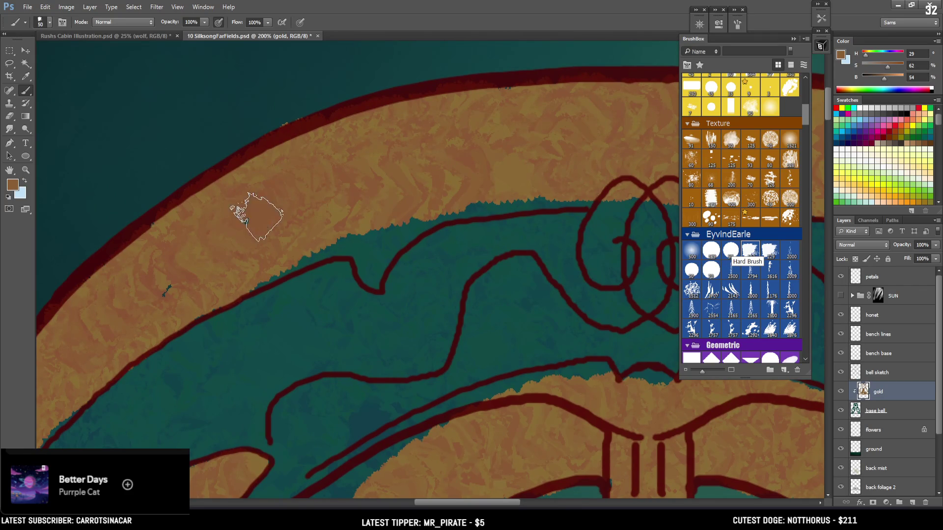
Step: On the base bell layer, paint orange over the teal strip above the red line
left_click(877, 410)
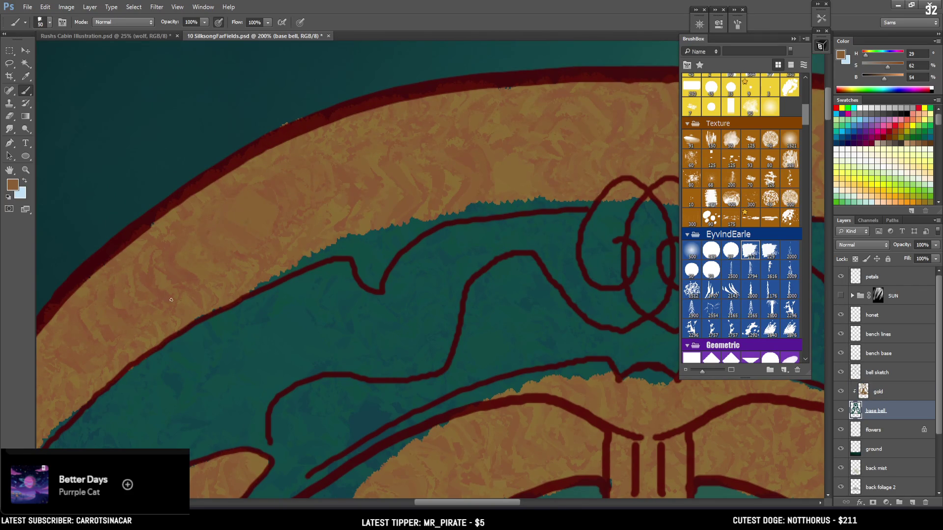
mouse_move(231, 300)
left_mouse_down()
mouse_move(346, 248)
mouse_move(343, 226)
left_mouse_up()
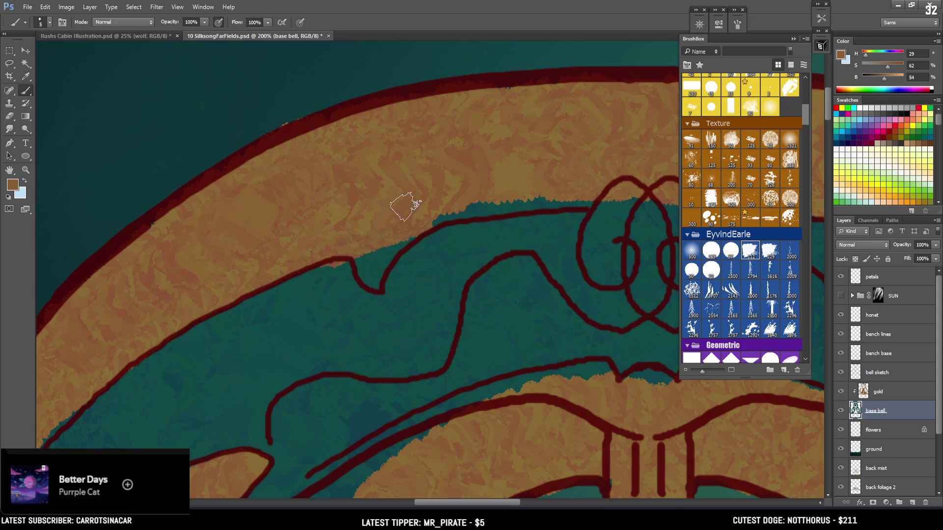
key("period")
key("e")
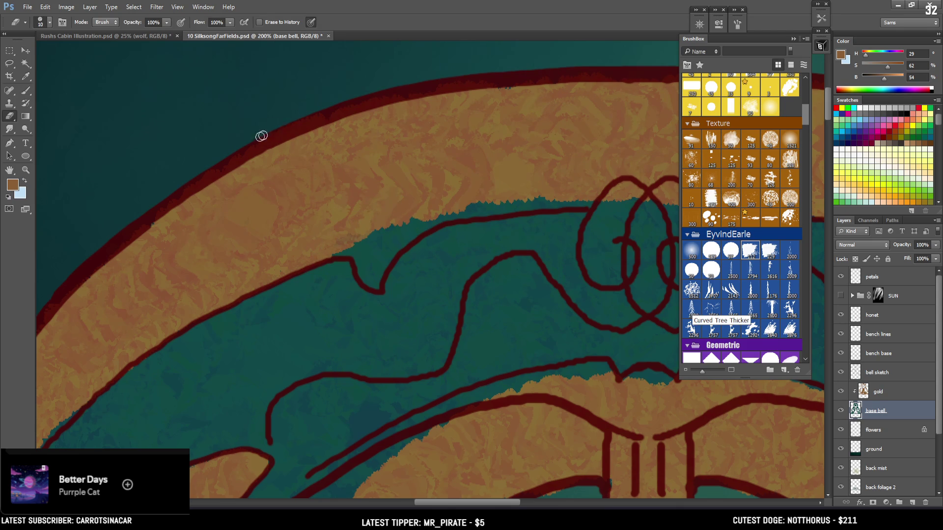
left_click_drag(525, 120, 143, 181)
key("b")
scroll(604, 276, "down", 2)
scroll(296, 244, "up", 4)
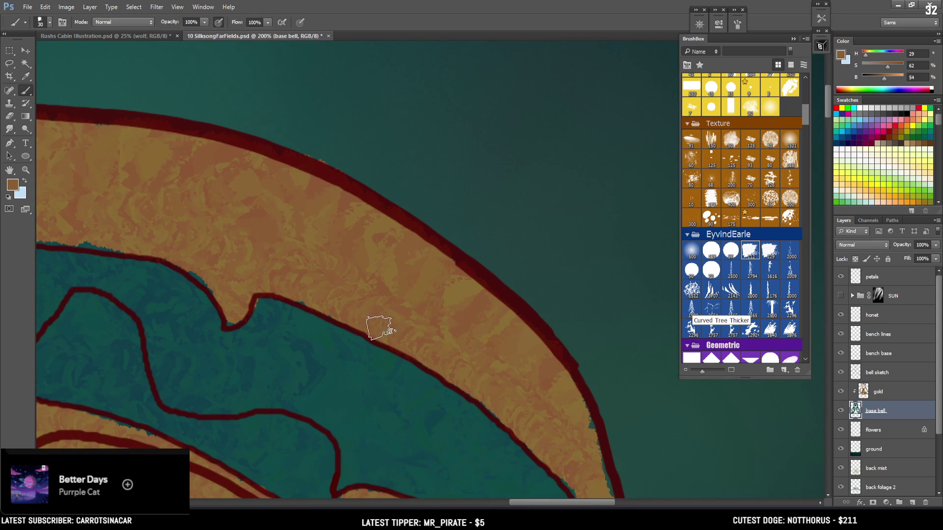
Step: On the gold layer, shrink the brush to 8 and paint orange over the arch's teal fringe
left_click(894, 393)
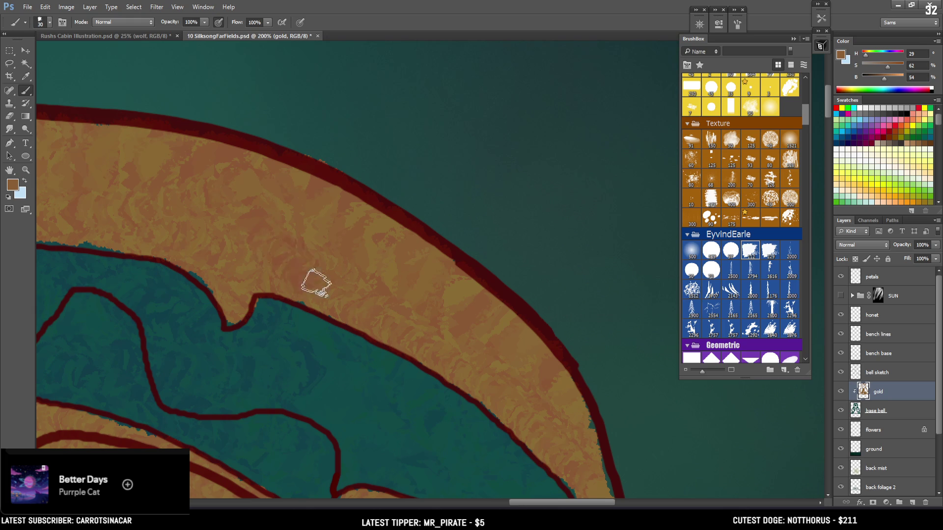
key("bracketleft")
key("bracketleft")
key("bracketleft")
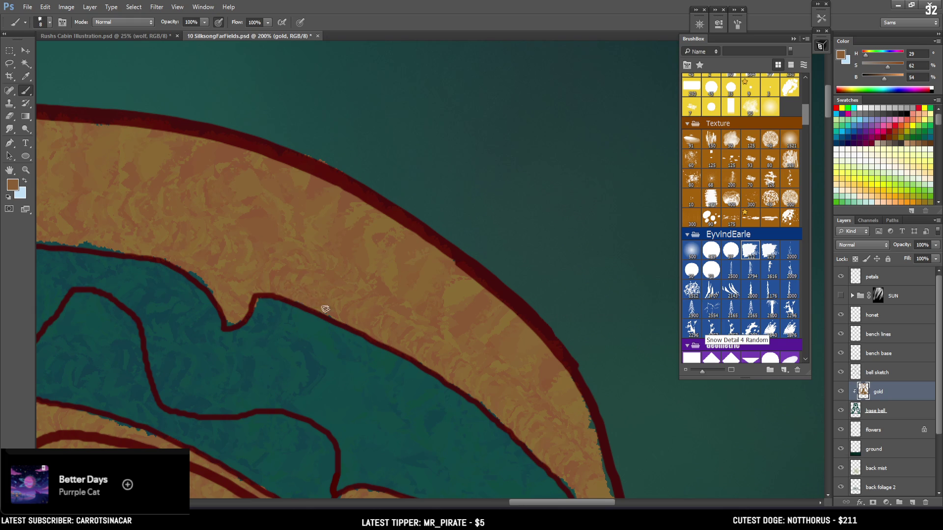
key("e")
key("b")
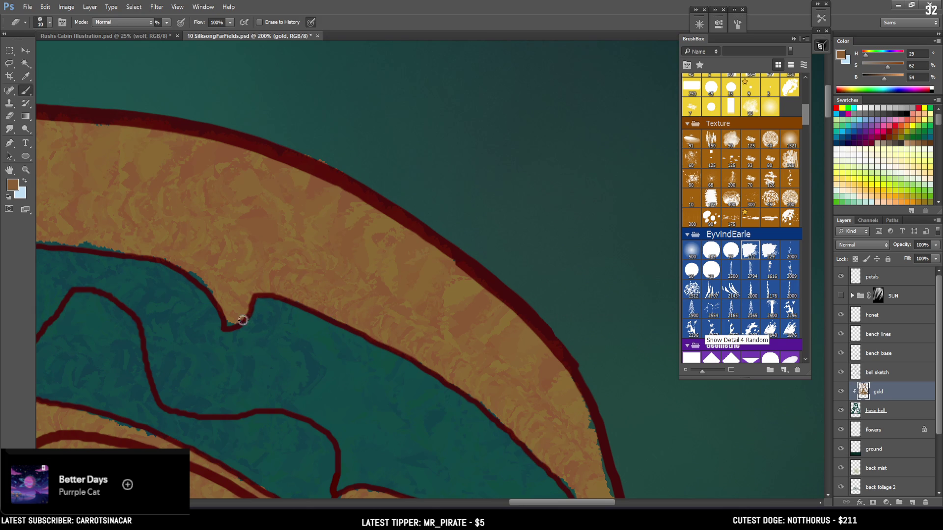
key("b")
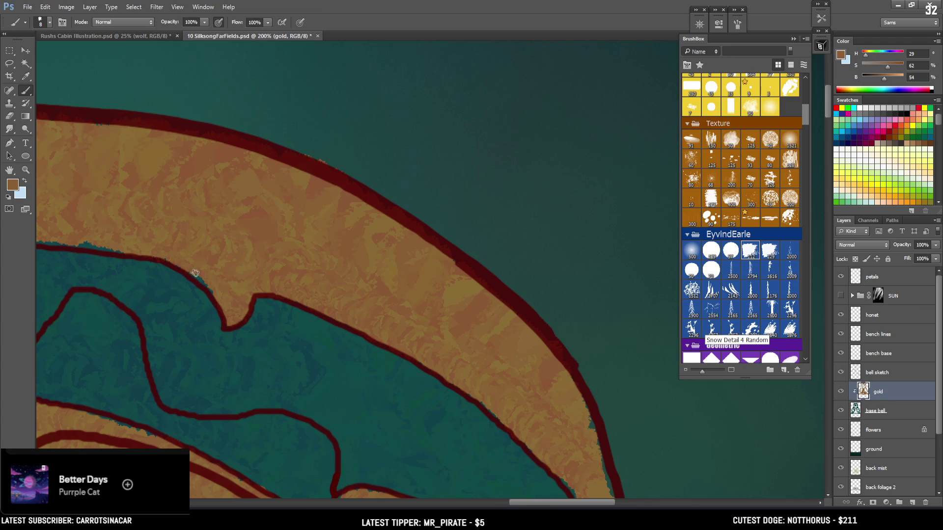
left_click_drag(66, 236, 115, 247)
Step: Rotate the view so the band runs horizontally and cover the right teal fringe at brush size 15
key("bracketright")
key("bracketright")
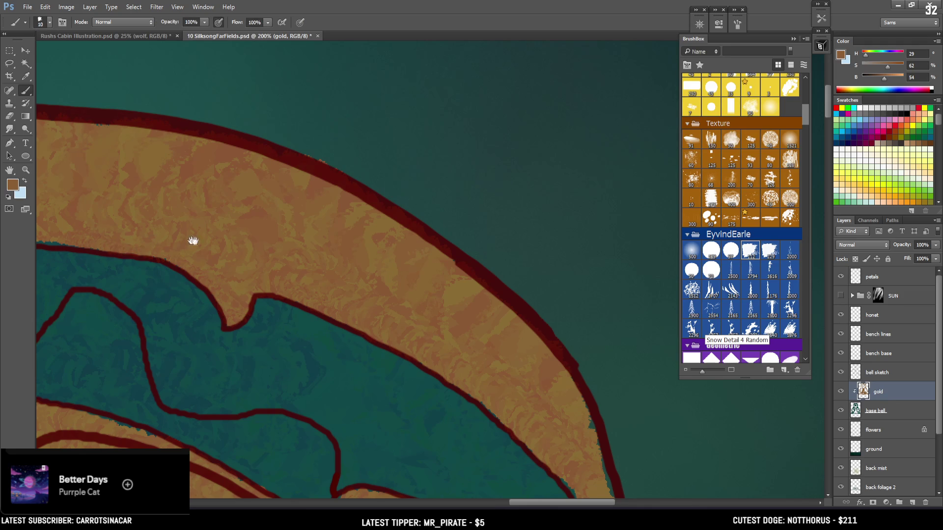
mouse_move(193, 242)
left_mouse_down()
mouse_move(582, 345)
mouse_move(540, 358)
left_mouse_up()
key("bracketright")
left_click_drag(421, 353, 474, 353)
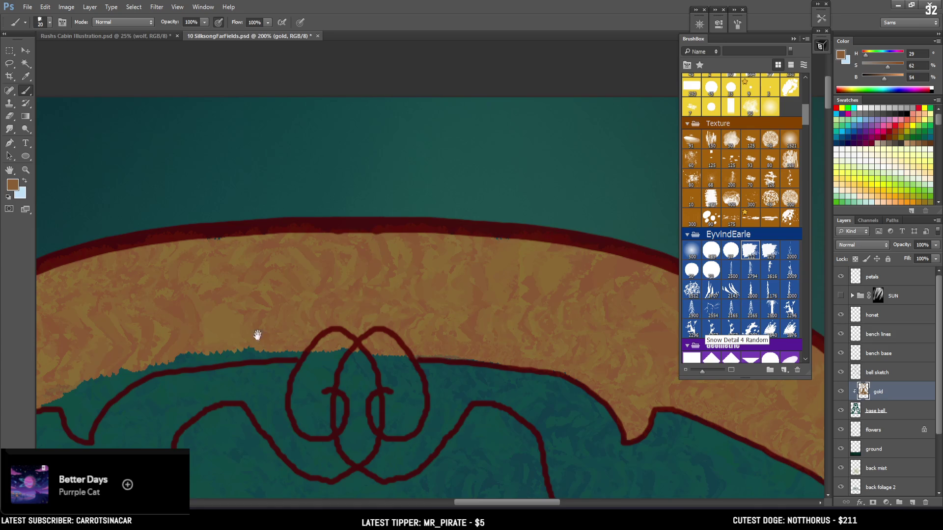
mouse_move(255, 335)
left_mouse_down()
mouse_move(419, 317)
mouse_move(269, 337)
mouse_move(414, 330)
mouse_move(290, 343)
mouse_move(324, 333)
left_mouse_up()
key("bracketright")
key("bracketright")
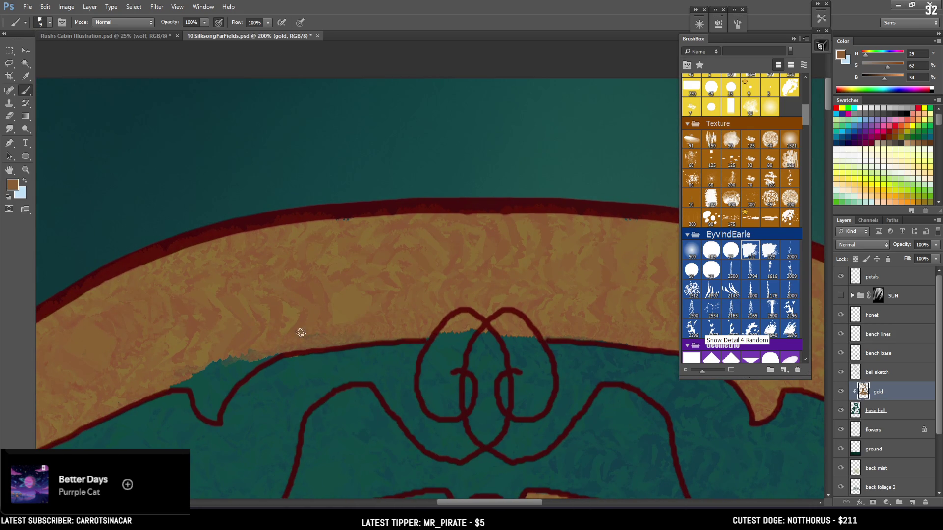
Step: On the base bell layer, sample the teal and paint it over the gold band's lower-left edge
key("bracketleft")
key("bracketleft")
left_click(869, 413)
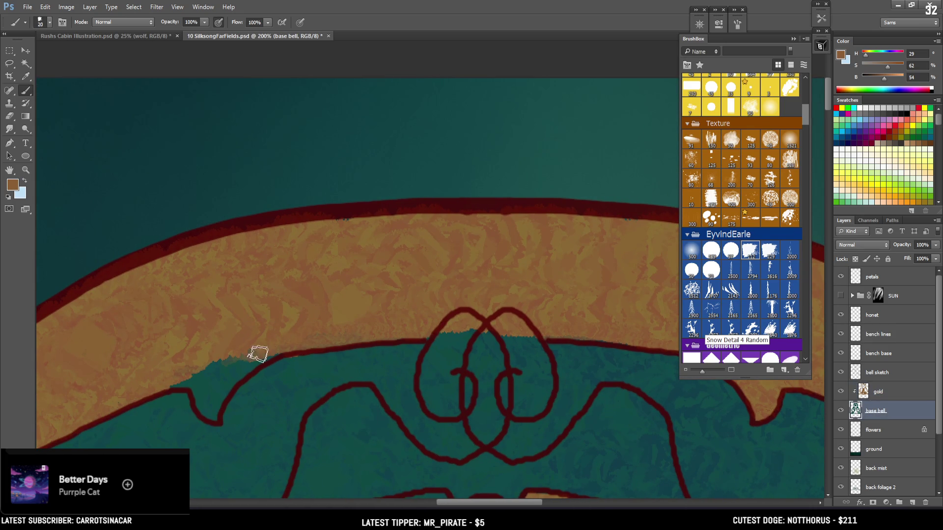
key("bracketright")
mouse_move(307, 336)
left_mouse_down()
mouse_move(360, 339)
mouse_move(227, 387)
mouse_move(339, 364)
left_mouse_up()
key("x")
left_click(336, 366, "alt")
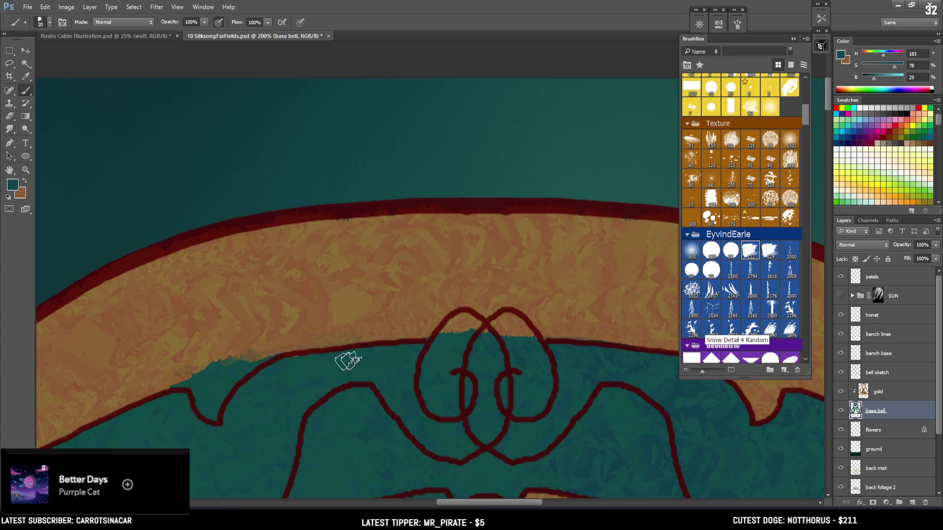
mouse_move(282, 343)
left_mouse_down()
mouse_move(210, 368)
mouse_move(173, 411)
left_mouse_up()
key("ctrl+minus")
key("ctrl+minus")
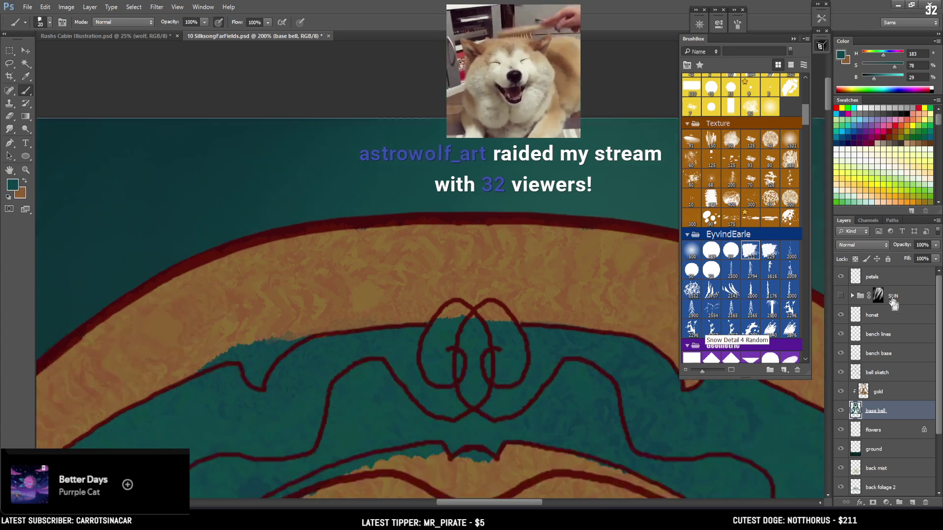
Step: On the gold layer, zoom in on the bell top and fill its green notch with gold
left_click(869, 396)
key("ctrl+minus")
key("ctrl+minus")
key("ctrl+minus")
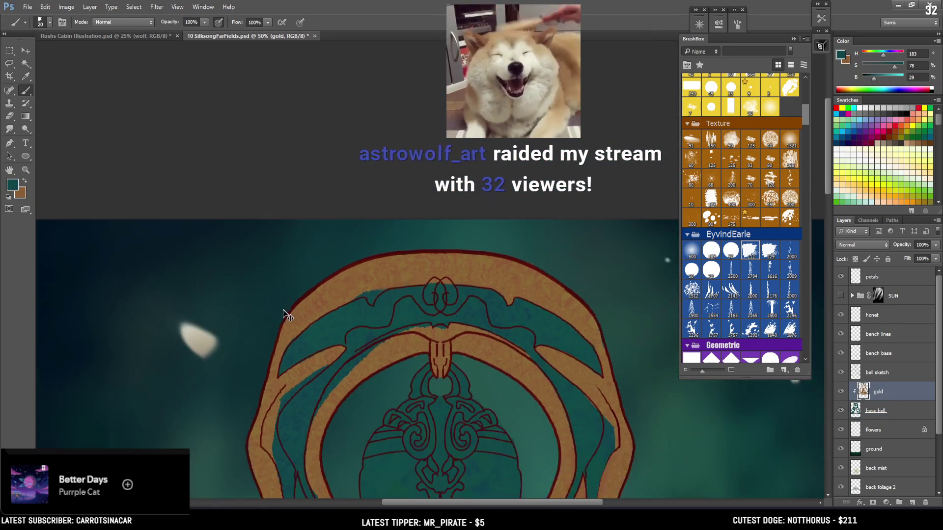
scroll(350, 398, "down", 5)
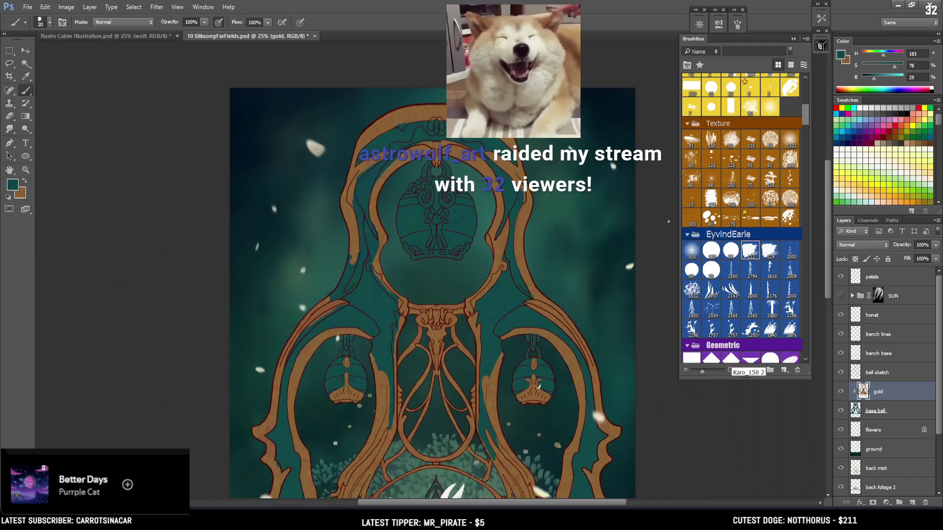
key("ctrl+plus")
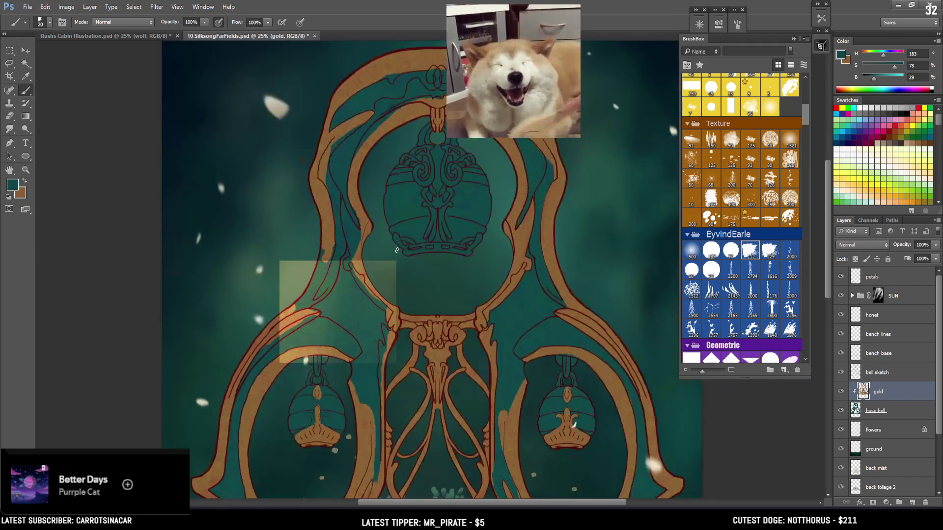
left_click_drag(415, 216, 416, 248)
key("ctrl+plus")
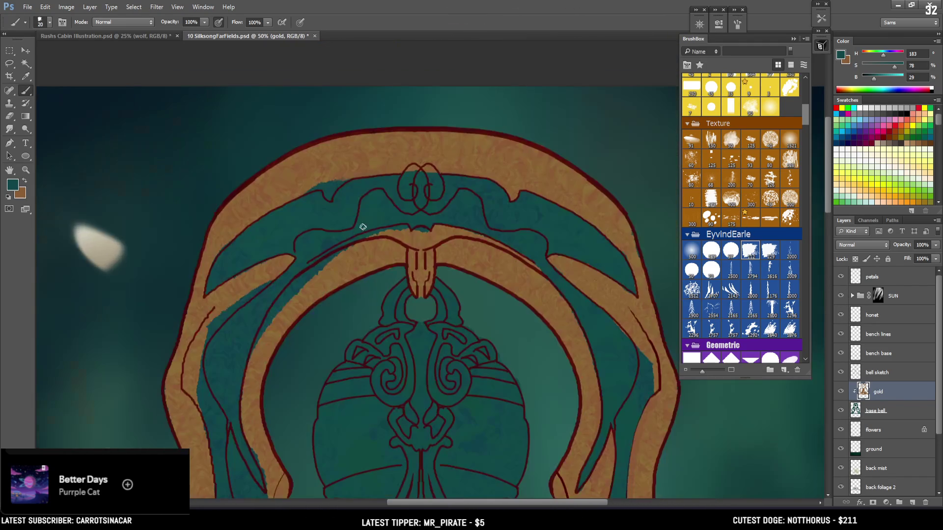
key("ctrl+plus")
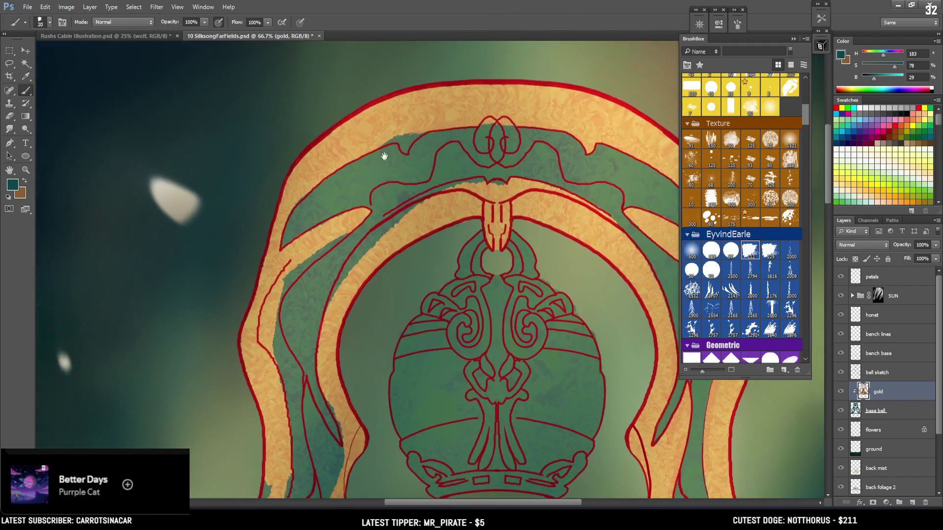
key("x")
key("bracketright")
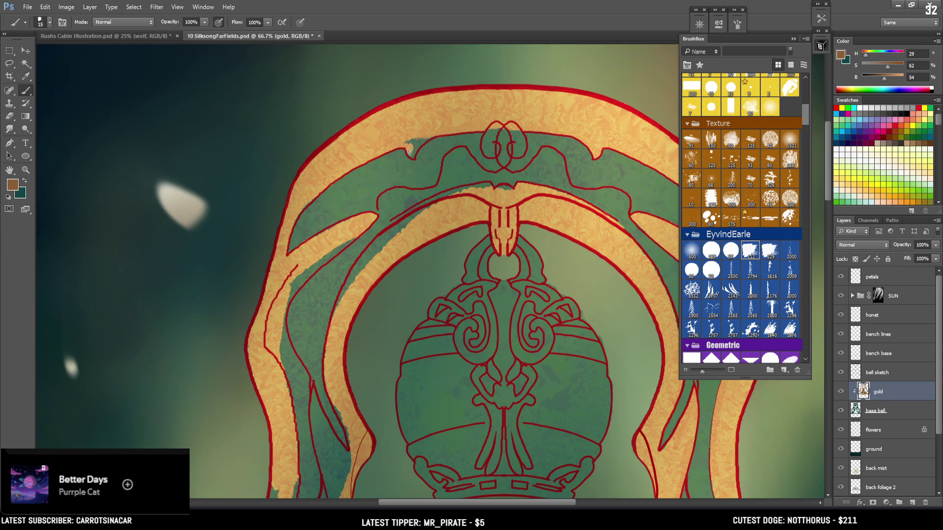
left_click_drag(413, 157, 417, 148)
Step: Paint gold down the arch's left side and over the green strip along the inner red line
left_click_drag(387, 248, 342, 304)
key("e")
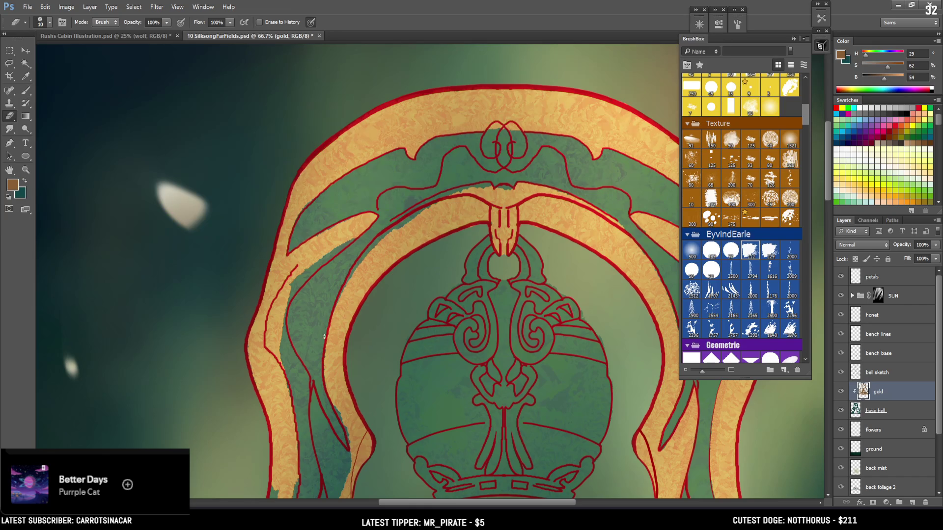
key("b")
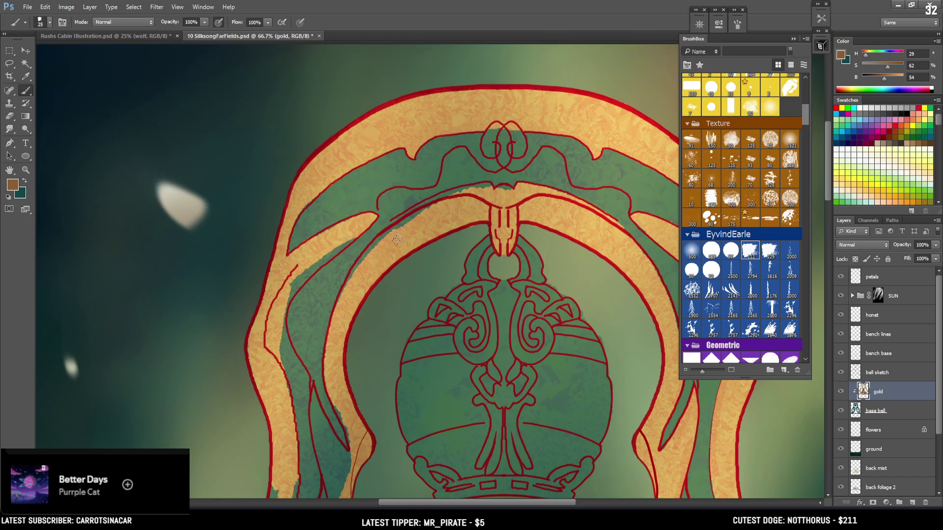
mouse_move(415, 226)
left_mouse_down()
mouse_move(376, 246)
mouse_move(358, 268)
left_mouse_up()
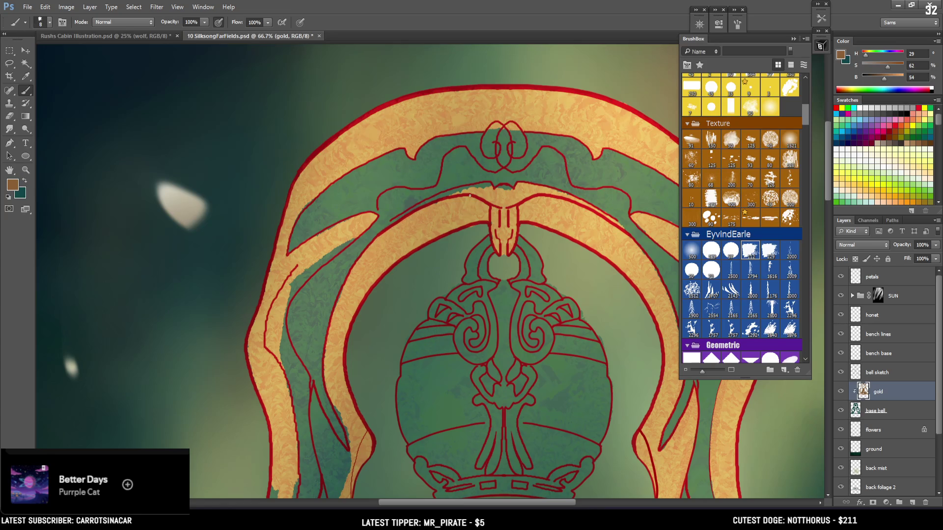
Step: Zoom out to view the whole bell, then switch to Rushs Cabin Illustration
key("ctrl+minus")
key("ctrl+minus")
mouse_move(441, 304)
left_mouse_down()
mouse_move(484, 289)
mouse_move(487, 187)
mouse_move(488, 281)
left_mouse_up()
key("ctrl+minus")
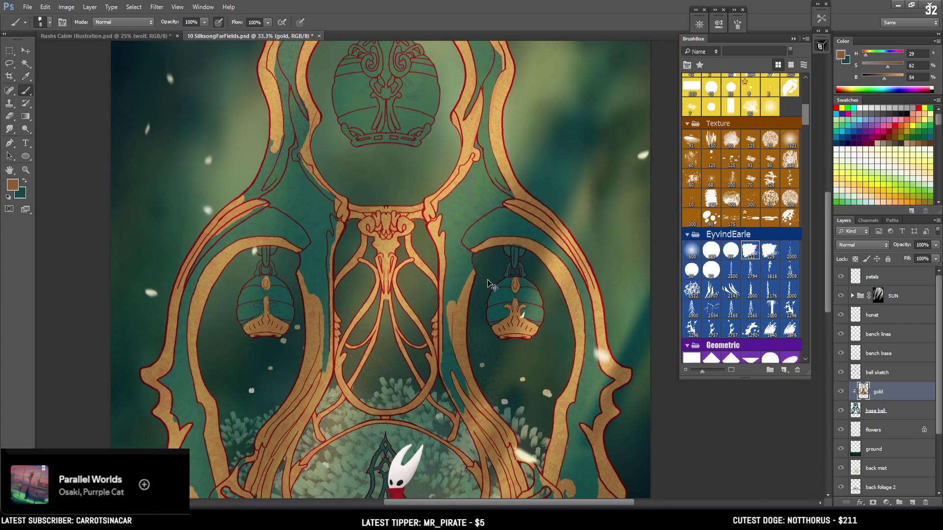
left_click(155, 37)
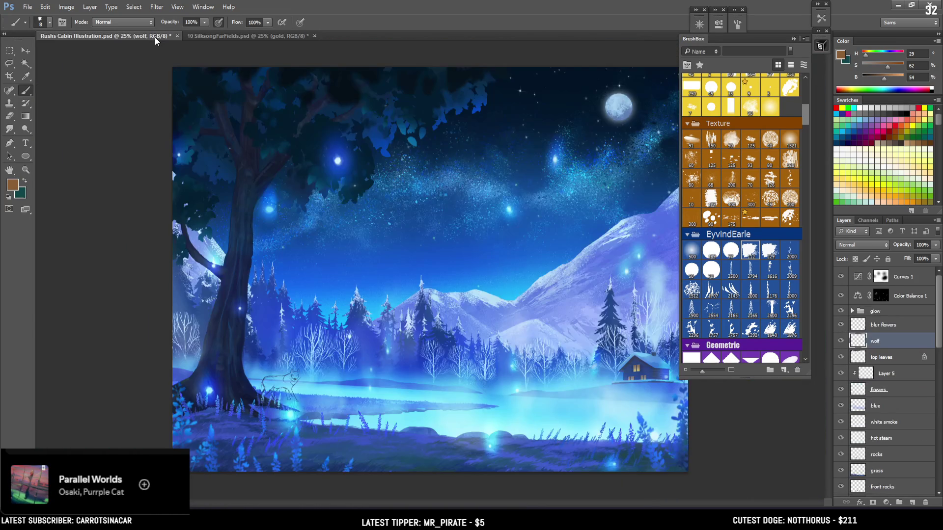
Step: Float SilksongFarFields in its own window, shrink it, and put it away
left_click(221, 36)
mouse_move(221, 36)
left_mouse_down()
mouse_move(258, 94)
mouse_move(383, 94)
left_mouse_up()
left_click(820, 48)
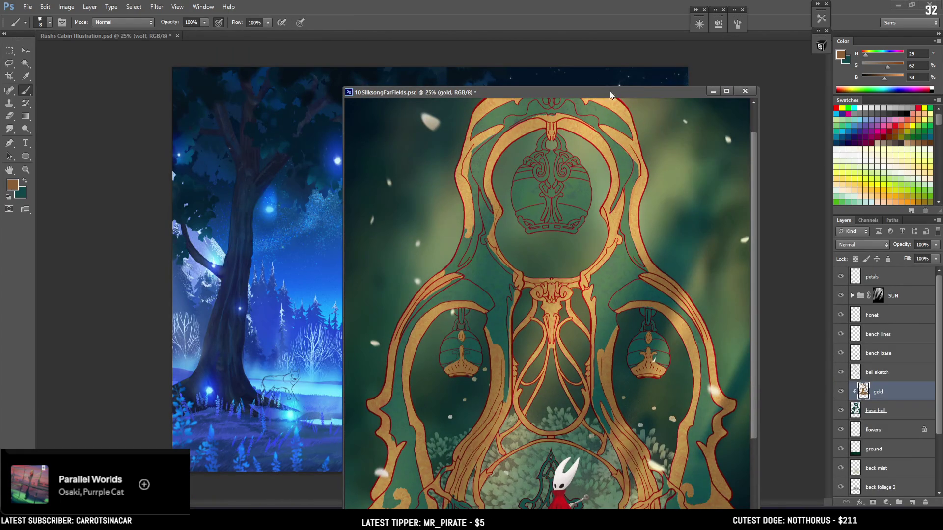
mouse_move(717, 65)
left_mouse_down()
mouse_move(734, 32)
mouse_move(679, 50)
left_mouse_up()
key("ctrl+minus")
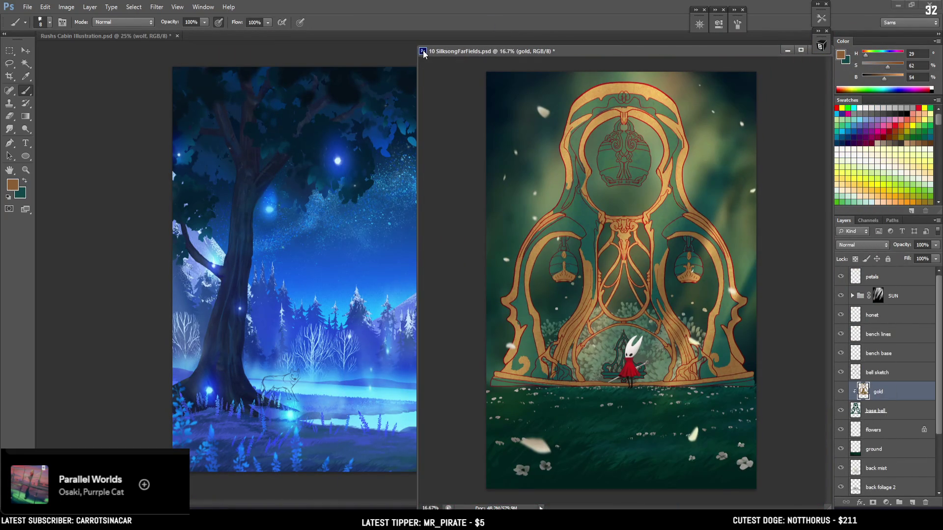
left_click_drag(415, 50, 548, 59)
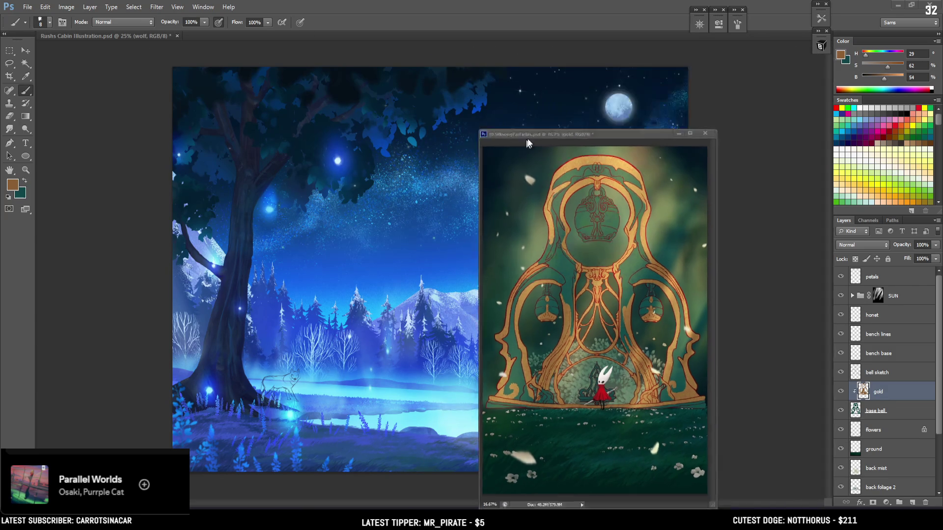
left_click(788, 62)
Step: Zoom the cabin canvas to 33.3% and recentre it on the wolf and tree
key("ctrl+plus")
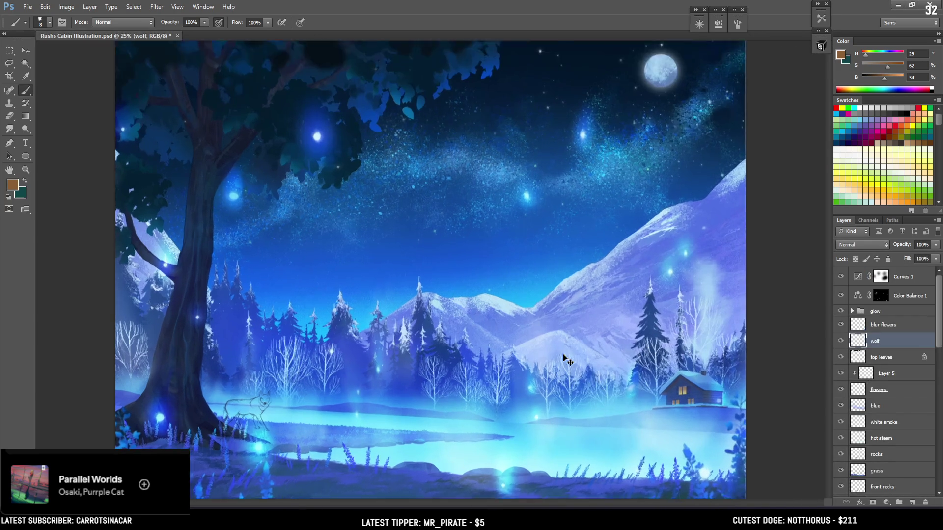
left_click_drag(584, 337, 601, 333)
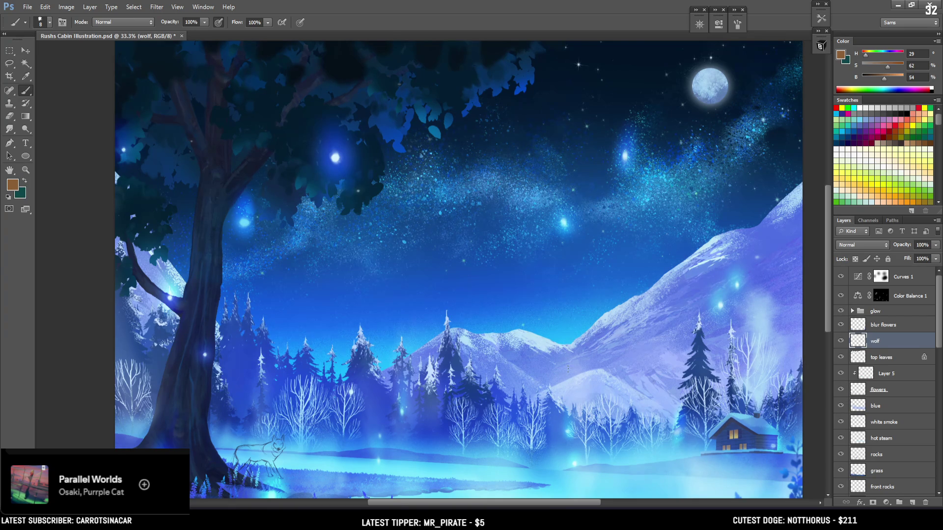
scroll(796, 269, "down", 5)
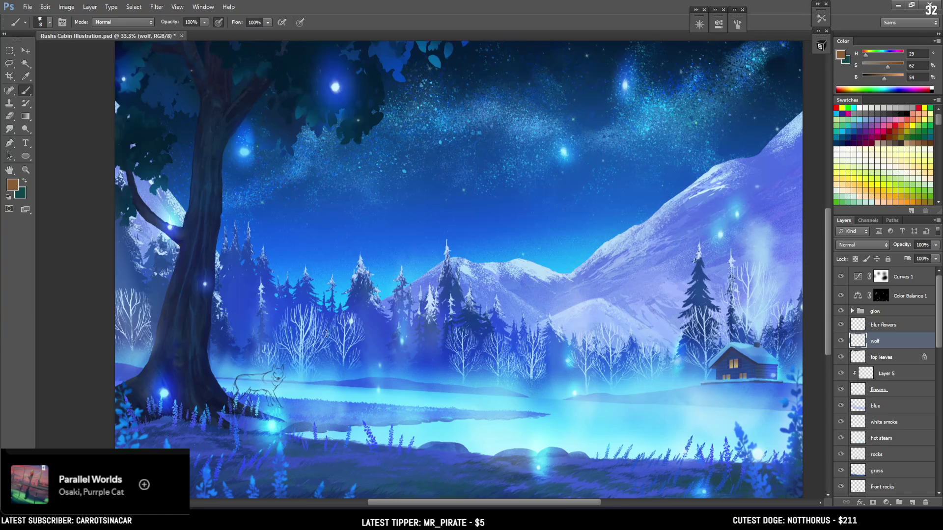
left_click(9, 51)
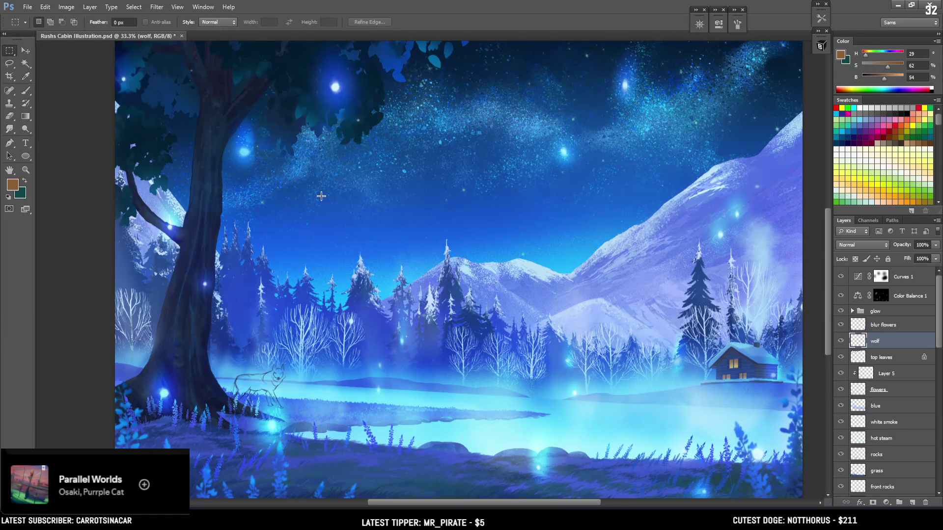
scroll(324, 195, "up", 2)
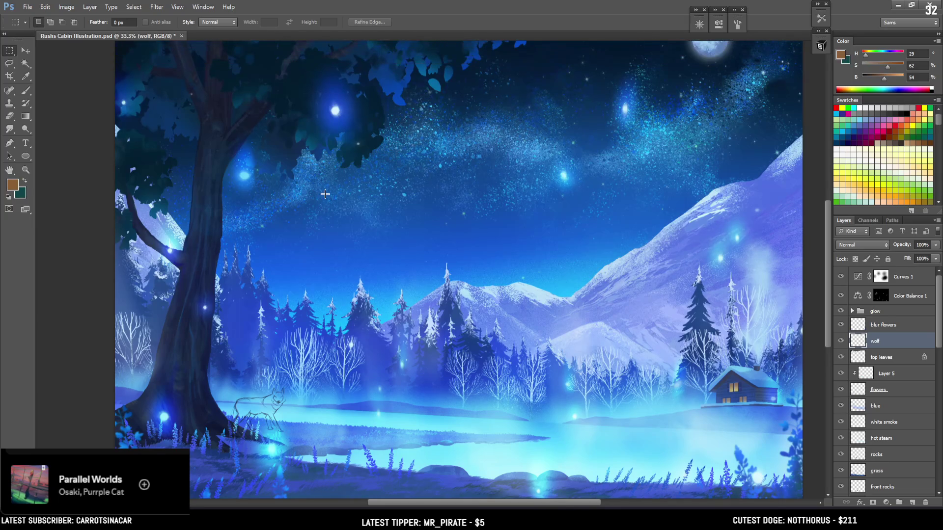
scroll(324, 195, "up", 3)
scroll(348, 204, "down", 10)
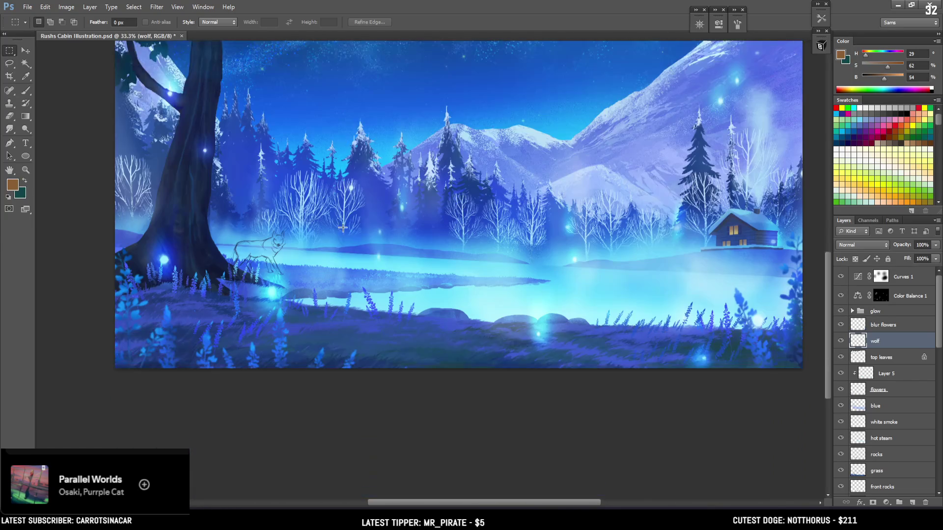
scroll(359, 235, "up", 5)
scroll(359, 234, "up", 5)
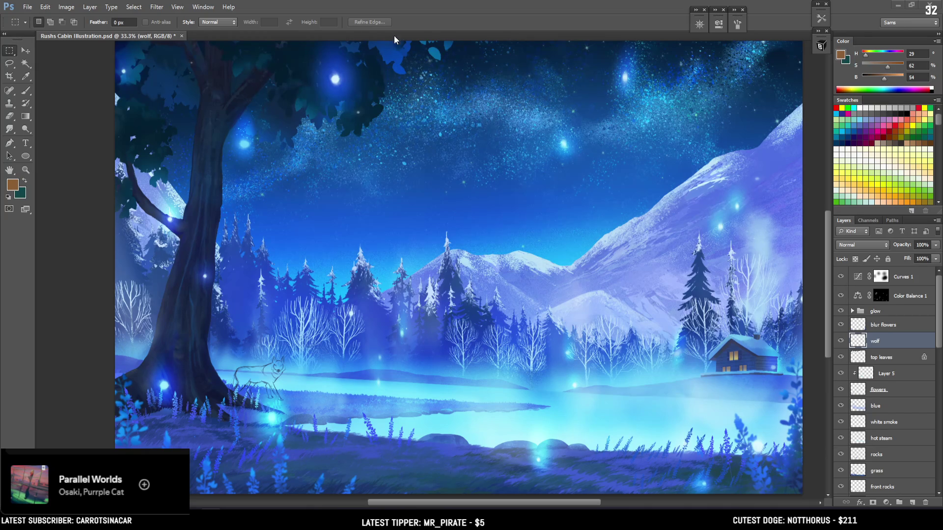
key("ctrl+plus")
key("ctrl+plus")
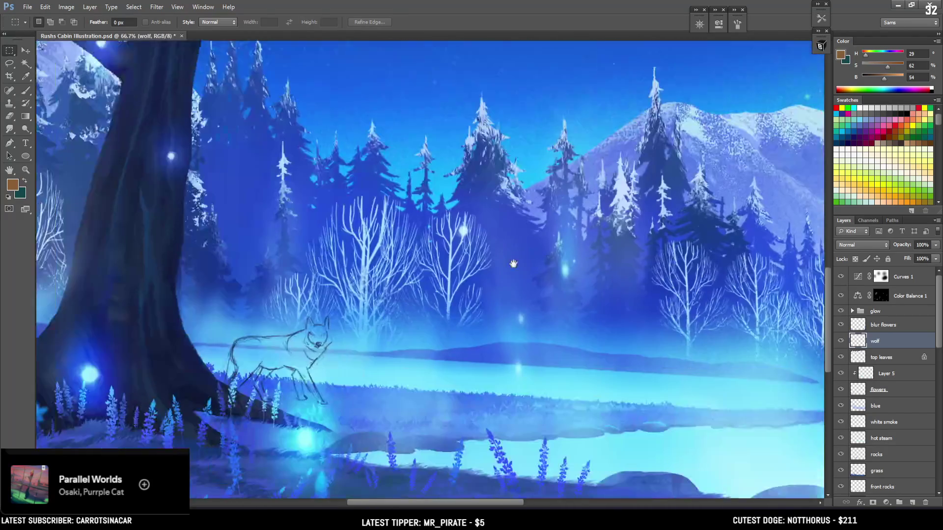
left_click_drag(365, 327, 463, 239)
key("ctrl+plus")
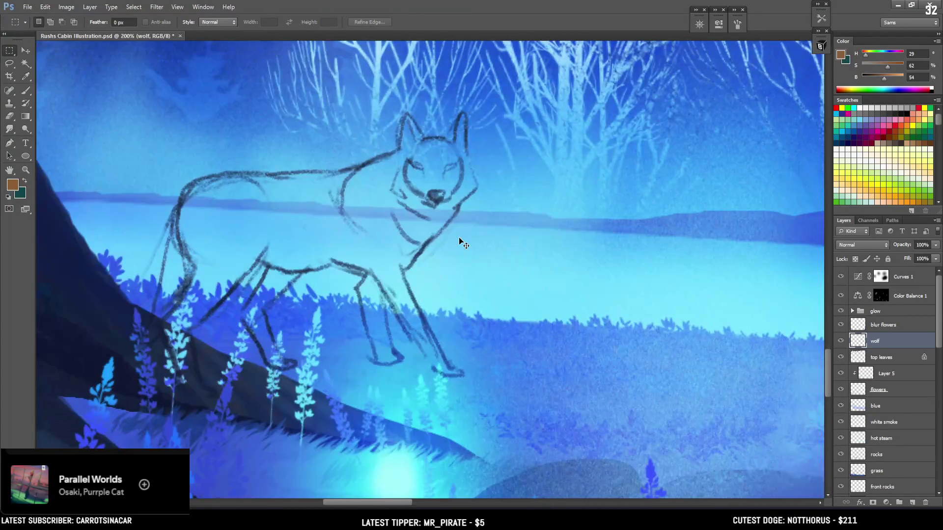
key("ctrl+minus")
key("ctrl+minus")
key("ctrl+minus")
key("ctrl+minus")
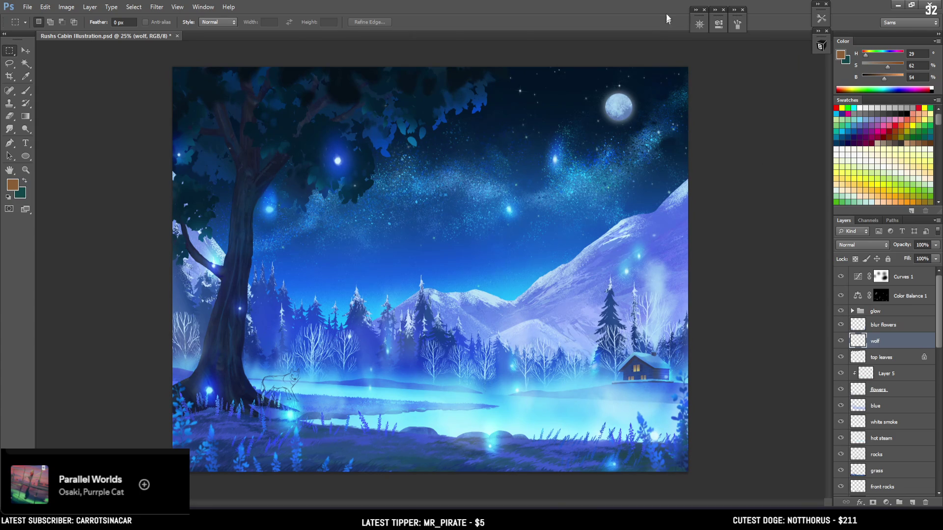
Step: Bring the SilksongFarFields window forward, pan to the bell's lower branches, and set brush size 100
key("ctrl+Tab")
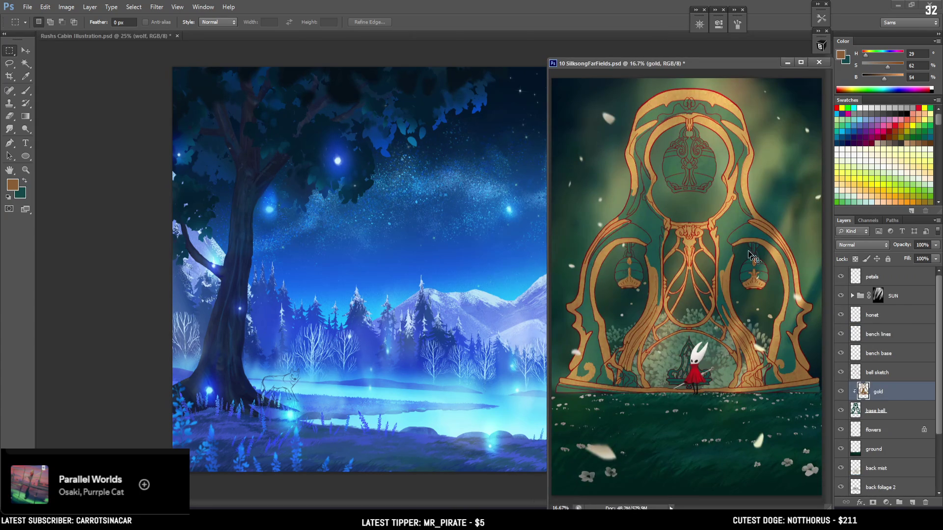
scroll(697, 257, "up", 4)
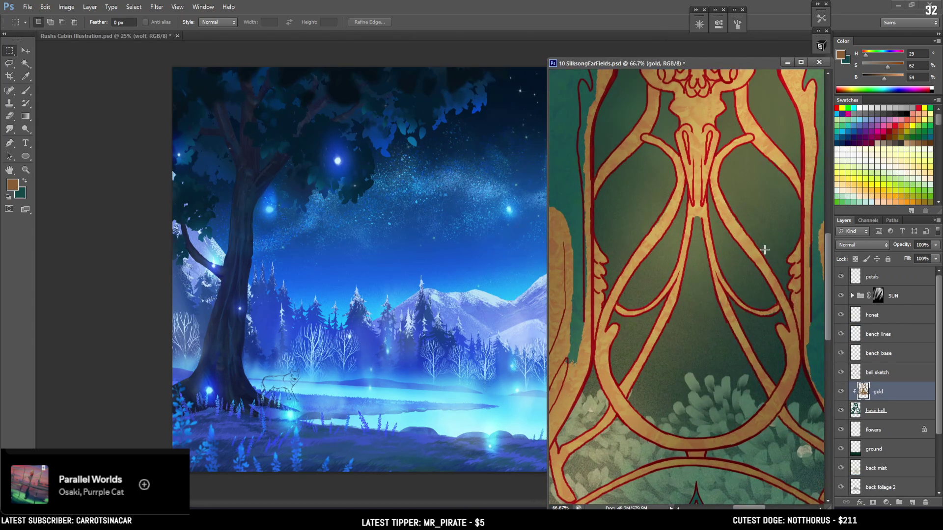
left_click_drag(764, 249, 686, 255)
left_click_drag(686, 268, 701, 249)
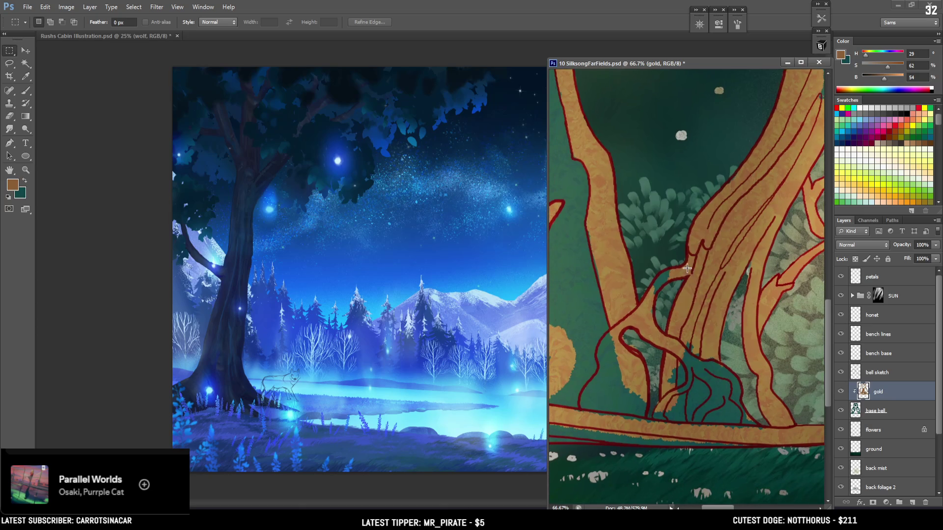
key("b")
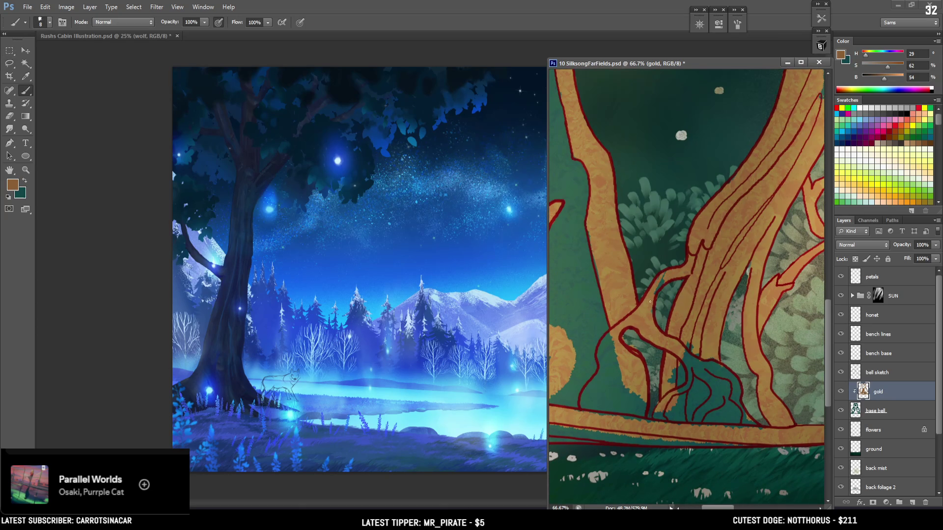
key("bracketright")
key("bracketright")
key("bracketright")
key("bracketright")
key("bracketright")
key("bracketright")
key("ctrl+minus")
key("ctrl+minus")
key("ctrl+minus")
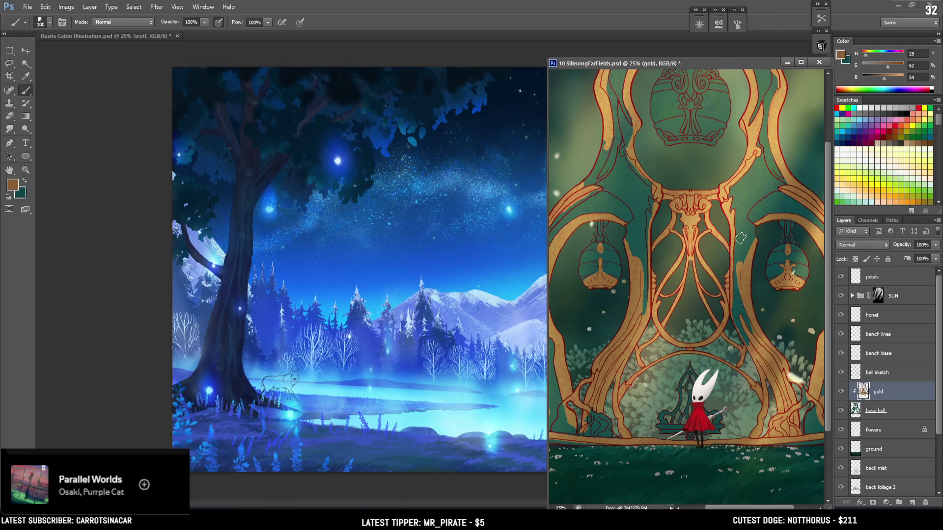
Step: Pan to the upper frame and hanging bells, then dock the window beside the cabin illustration
mouse_move(703, 241)
left_mouse_down()
mouse_move(644, 274)
mouse_move(640, 323)
mouse_move(720, 274)
mouse_move(683, 339)
mouse_move(651, 346)
mouse_move(714, 314)
mouse_move(819, 229)
mouse_move(769, 216)
left_mouse_up()
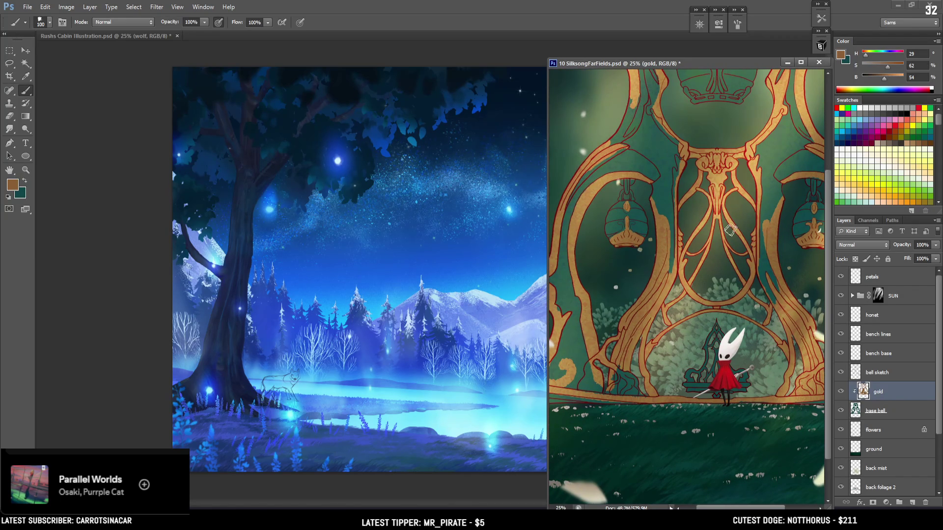
mouse_move(744, 248)
left_mouse_down()
mouse_move(695, 277)
mouse_move(700, 311)
left_mouse_up()
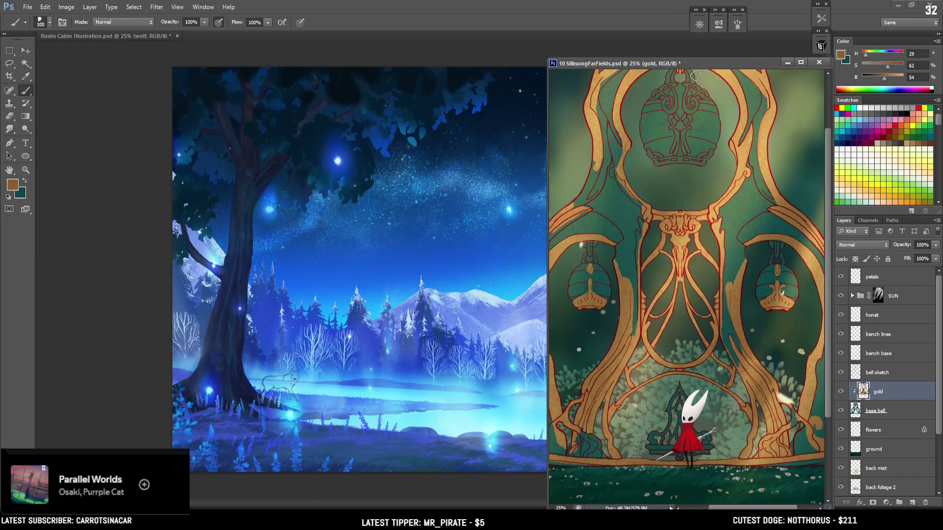
left_click_drag(703, 62, 709, 51)
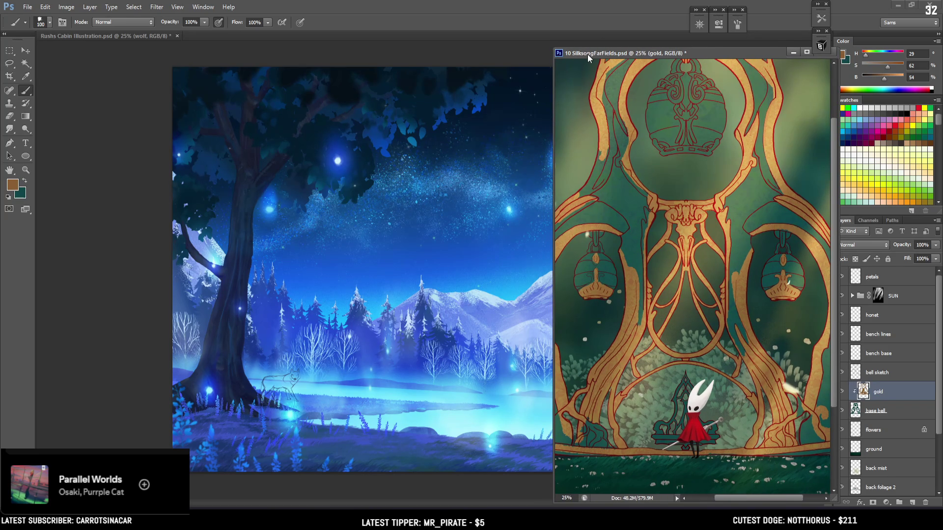
left_click_drag(587, 54, 533, 36)
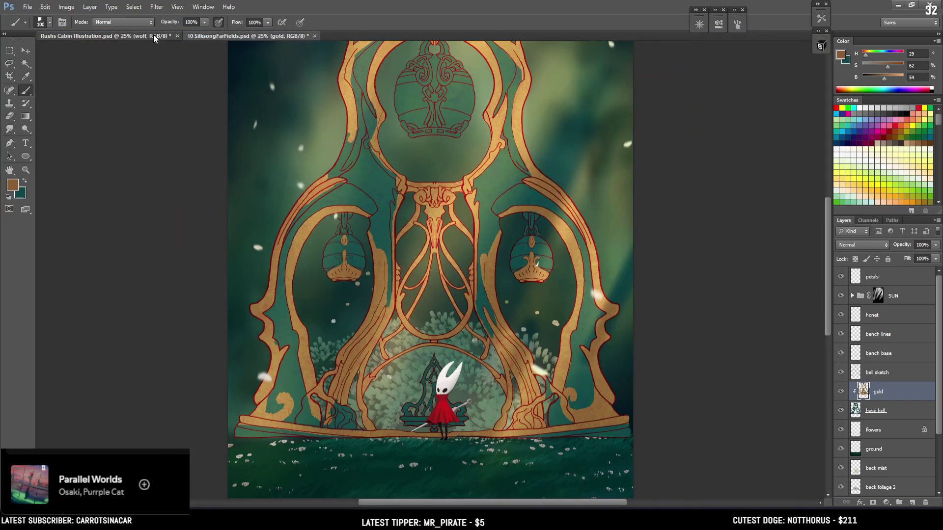
Step: Switch back to the Rushs Cabin Illustration document
left_click(153, 35)
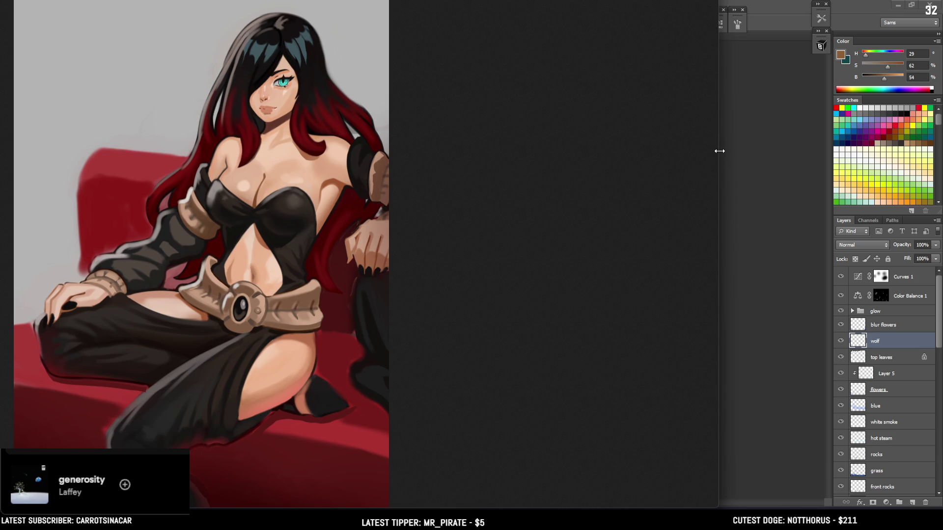
Step: Widen the split view so Rushs Cabin Illustration.psd fills the workspace again
mouse_move(718, 149)
left_mouse_down()
mouse_move(520, 228)
mouse_move(632, 212)
mouse_move(385, 240)
mouse_move(446, 228)
mouse_move(599, 227)
mouse_move(590, 228)
left_mouse_up()
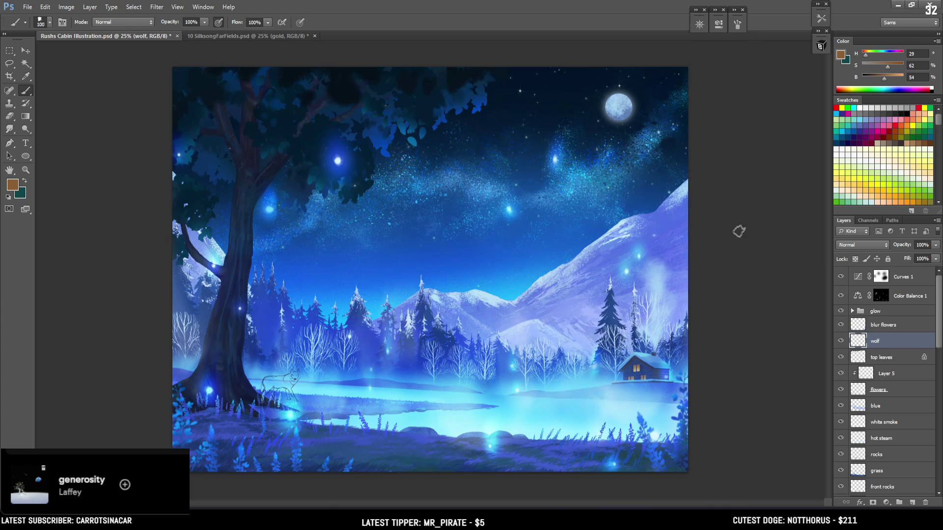
Step: Compare the scene with the wolf sketch and blur flowers layers hidden, then show them again
left_click(840, 344)
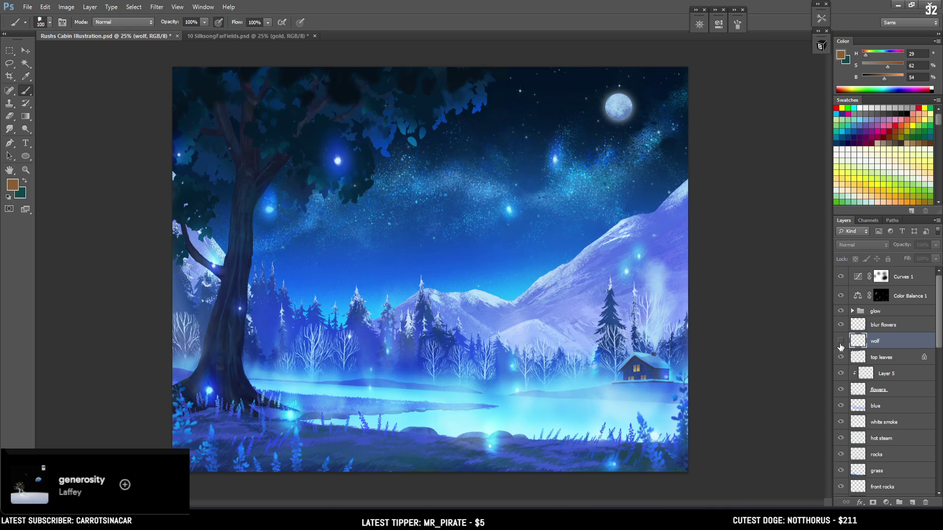
left_click(840, 344)
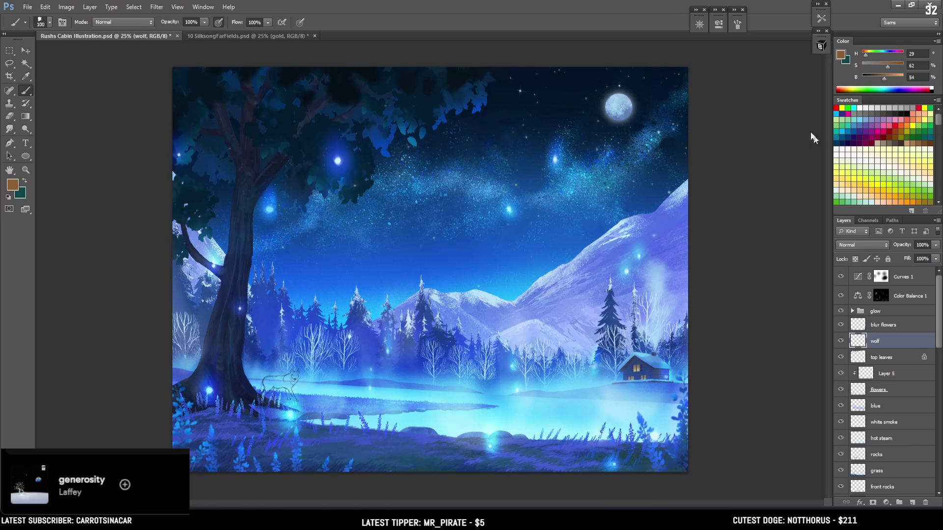
left_click(872, 325)
left_click(840, 326)
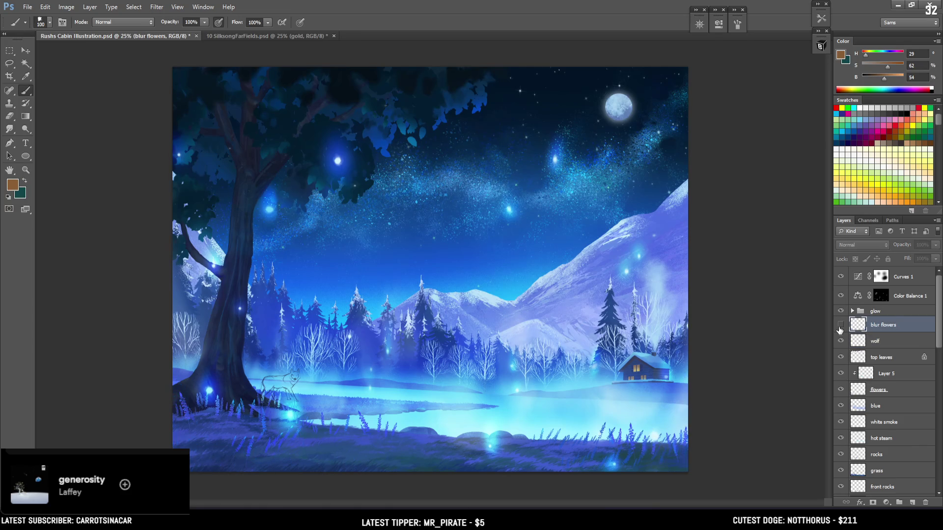
left_click(840, 326)
Step: Zoom the cabin painting to 33.3% and pan to the moon at the top right
key("ctrl+plus")
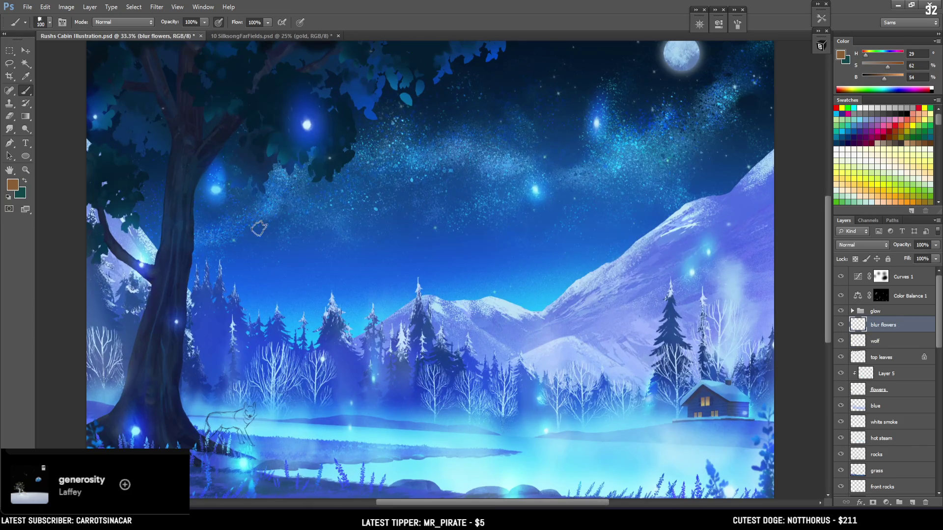
left_click_drag(364, 236, 398, 195)
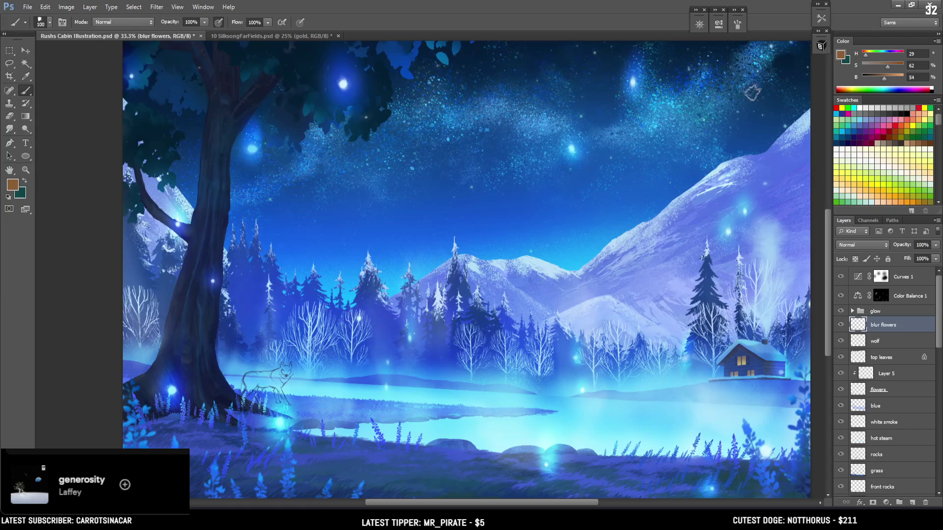
mouse_move(678, 240)
left_mouse_down()
mouse_move(596, 250)
mouse_move(673, 282)
mouse_move(708, 285)
mouse_move(705, 265)
left_mouse_up()
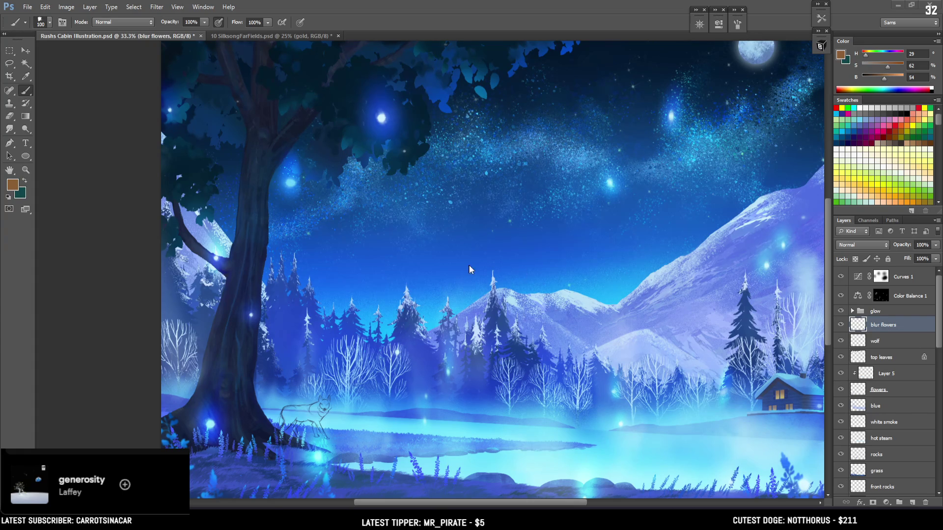
scroll(469, 270, "down", 3)
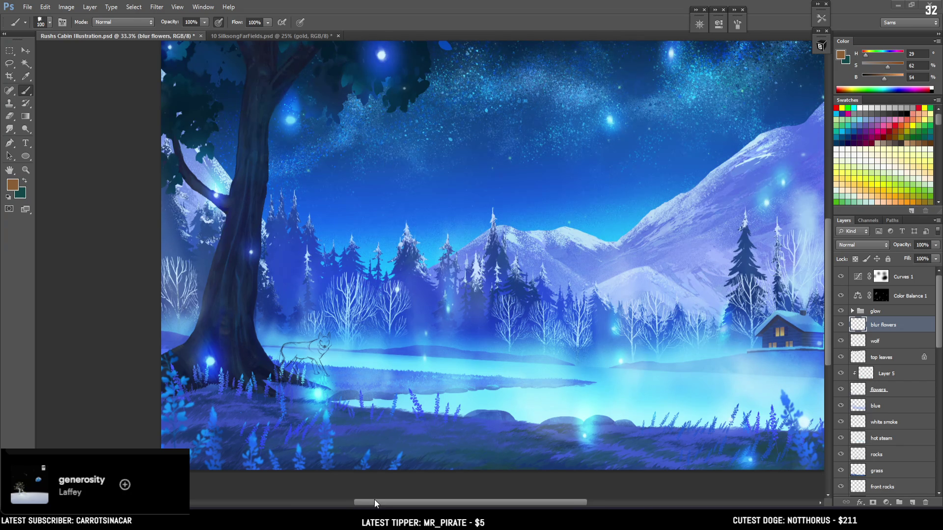
mouse_move(418, 499)
left_mouse_down()
mouse_move(454, 496)
mouse_move(437, 497)
left_mouse_up()
scroll(445, 389, "up", 1)
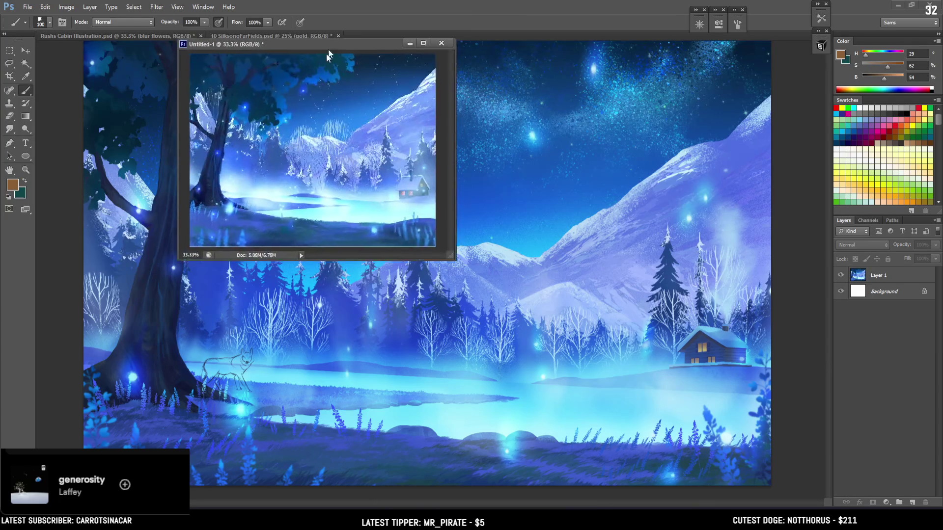
Step: Close the Untitled-1 document without saving it
left_click_drag(355, 43, 296, 100)
left_click(382, 98)
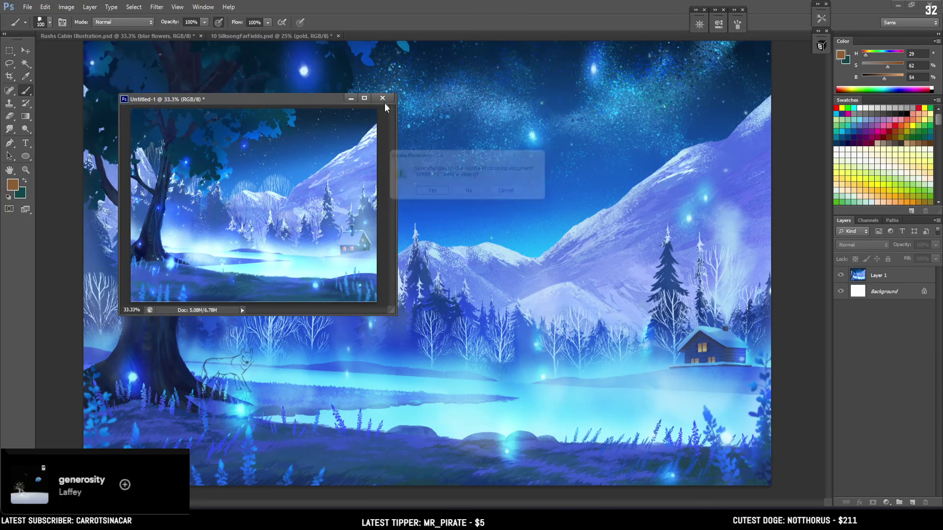
left_click(471, 193)
Step: Save and close 10 SilksongFarFields.psd, then save Rushs Cabin Illustration.psd
left_click(264, 33)
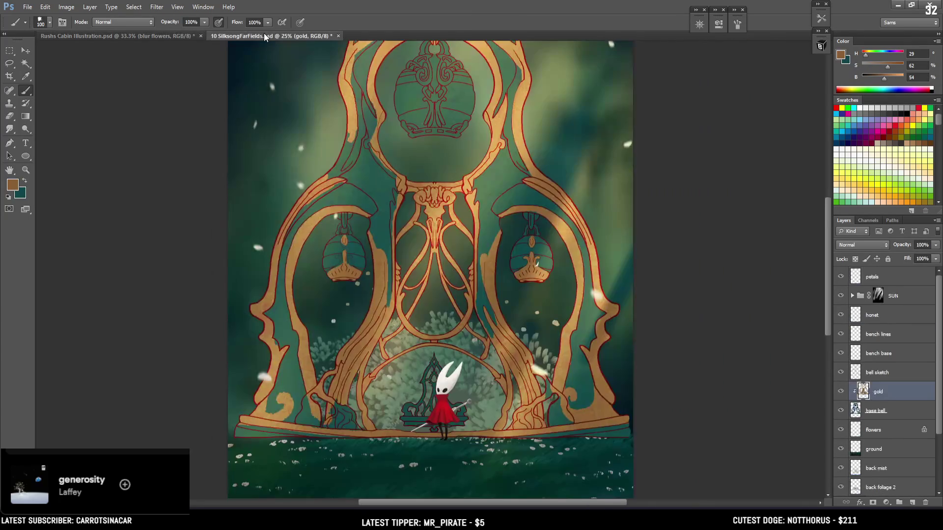
key("ctrl+s")
left_click(334, 36)
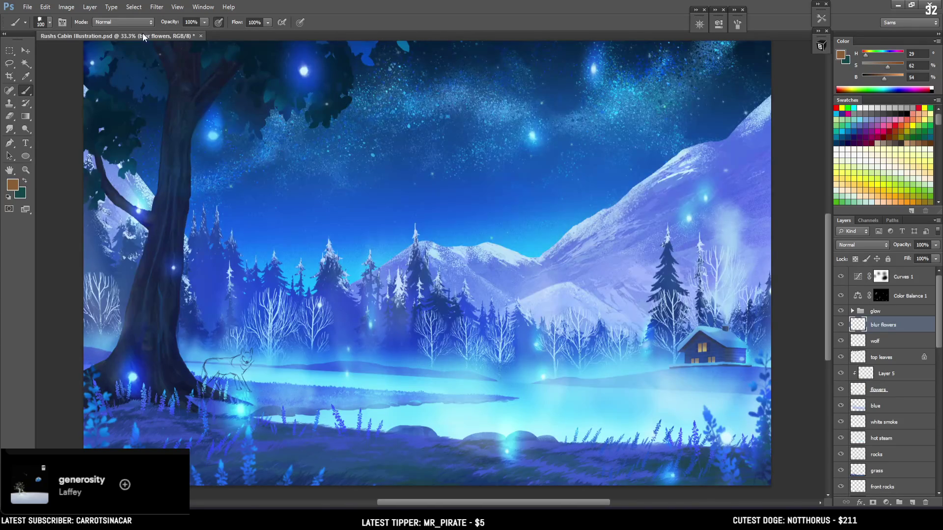
key("ctrl+s")
scroll(446, 216, "up", 5)
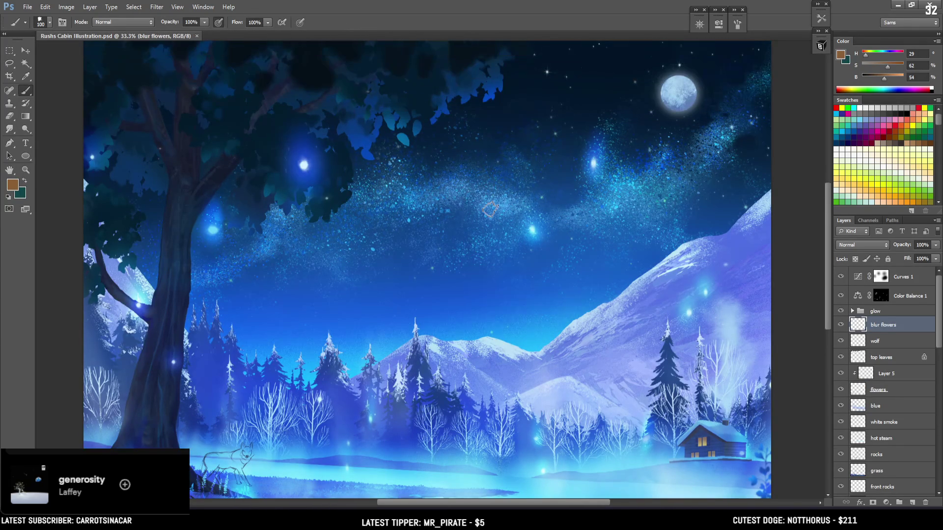
scroll(489, 208, "down", 1)
scroll(483, 205, "up", 2)
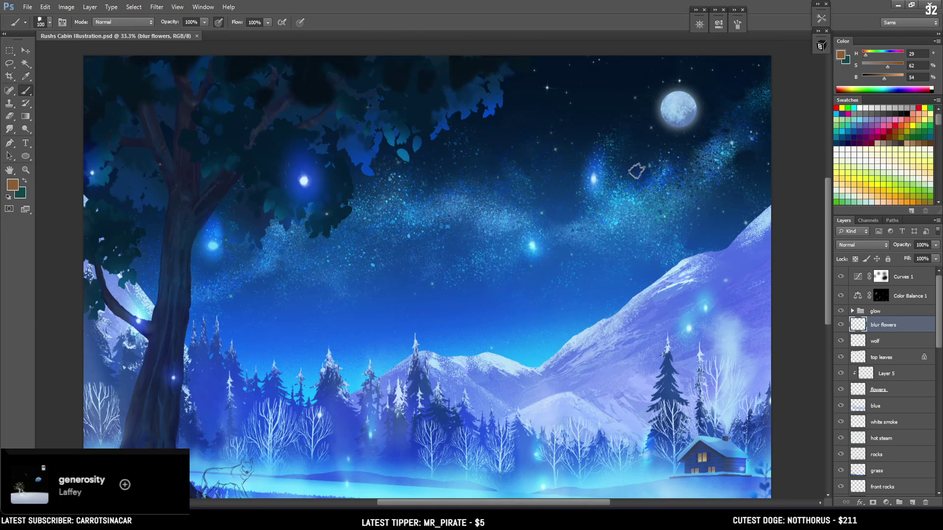
scroll(638, 169, "down", 2)
scroll(648, 168, "up", 1)
scroll(658, 166, "up", 2)
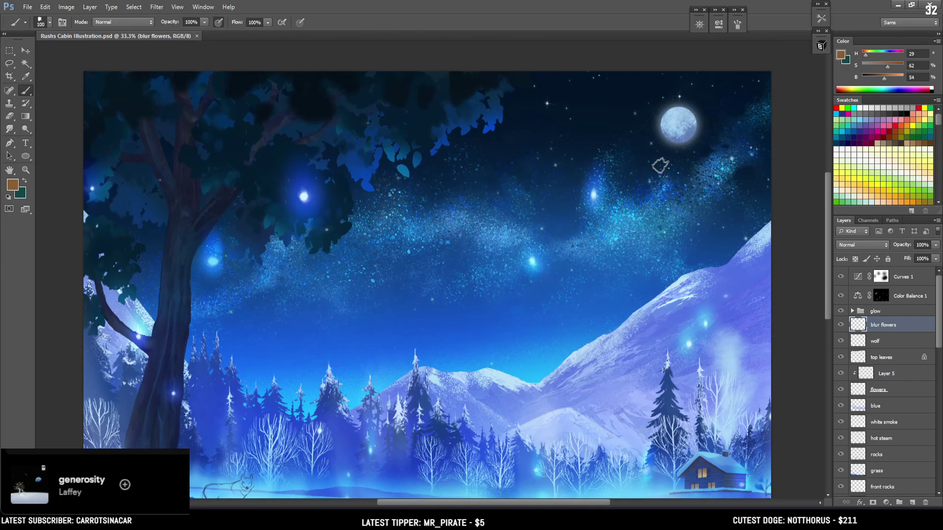
scroll(660, 166, "down", 3)
scroll(659, 160, "up", 2)
scroll(657, 148, "down", 2)
scroll(653, 133, "up", 5)
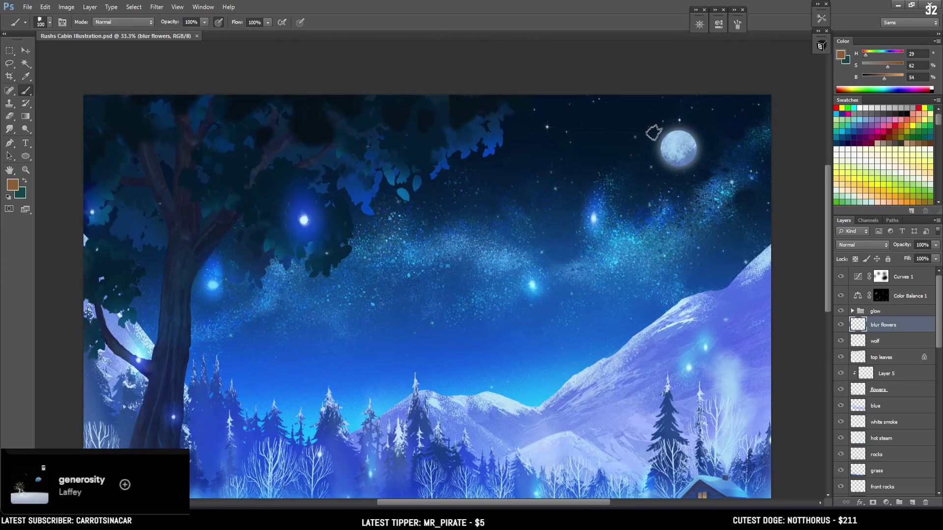
scroll(651, 129, "down", 5)
scroll(651, 131, "up", 1)
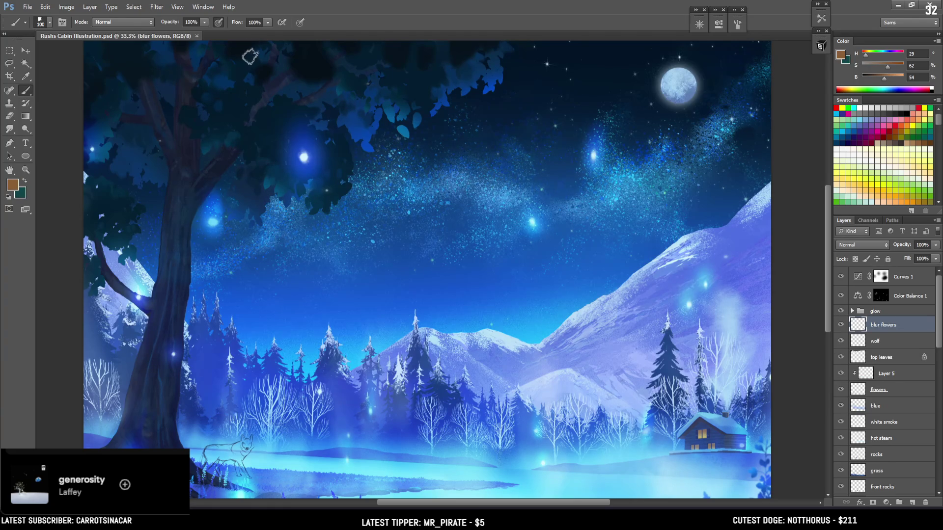
scroll(250, 63, "down", 3)
scroll(393, 216, "up", 4)
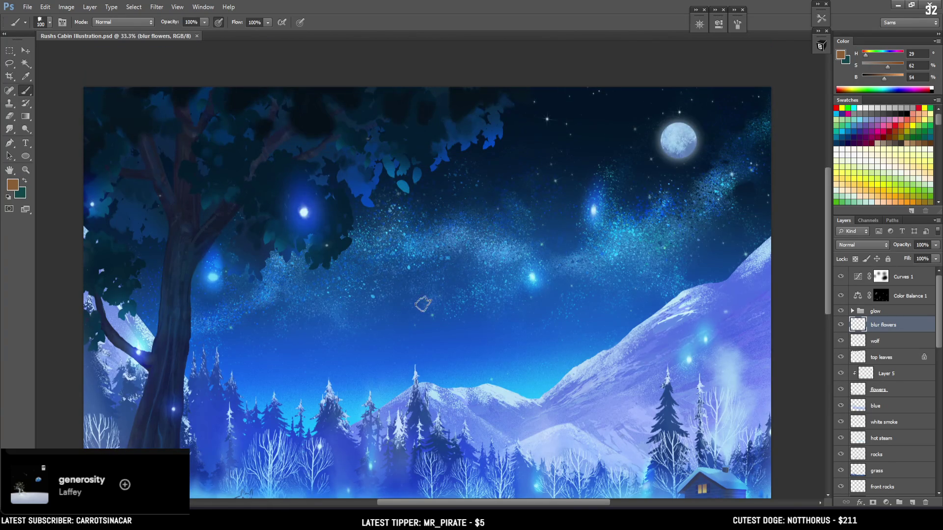
mouse_move(423, 304)
left_mouse_down()
mouse_move(389, 193)
mouse_move(473, 166)
mouse_move(489, 210)
mouse_move(544, 225)
mouse_move(493, 314)
mouse_move(516, 305)
mouse_move(487, 306)
mouse_move(478, 296)
mouse_move(482, 305)
mouse_move(530, 294)
mouse_move(482, 308)
left_mouse_up()
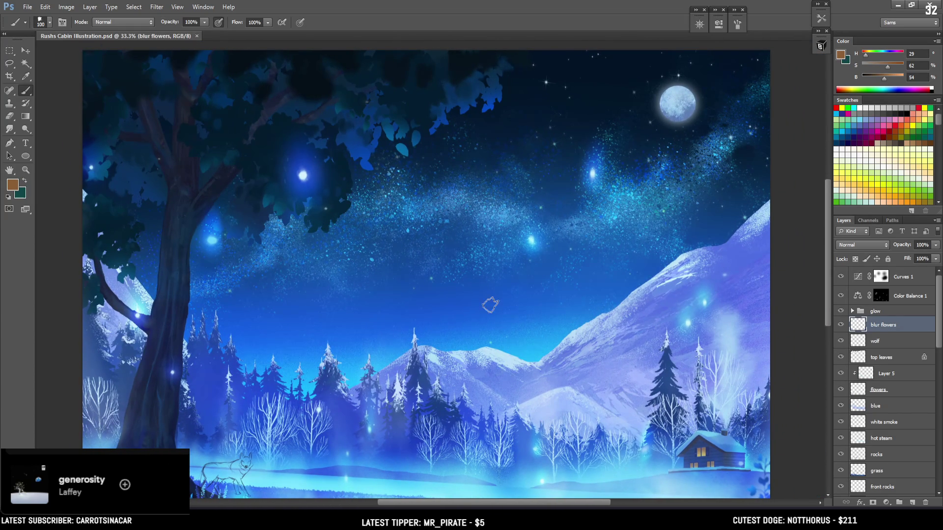
scroll(491, 305, "down", 2)
scroll(491, 305, "up", 3)
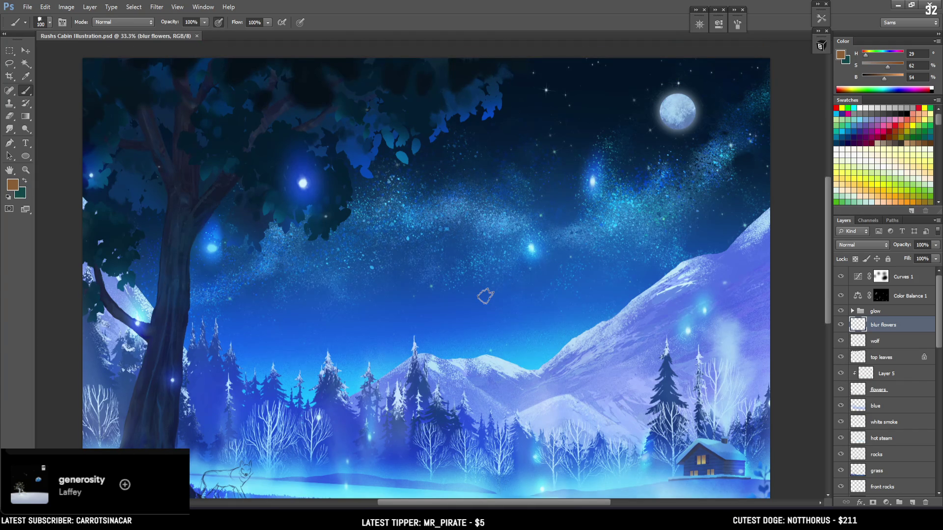
scroll(485, 296, "down", 1)
scroll(486, 297, "down", 8)
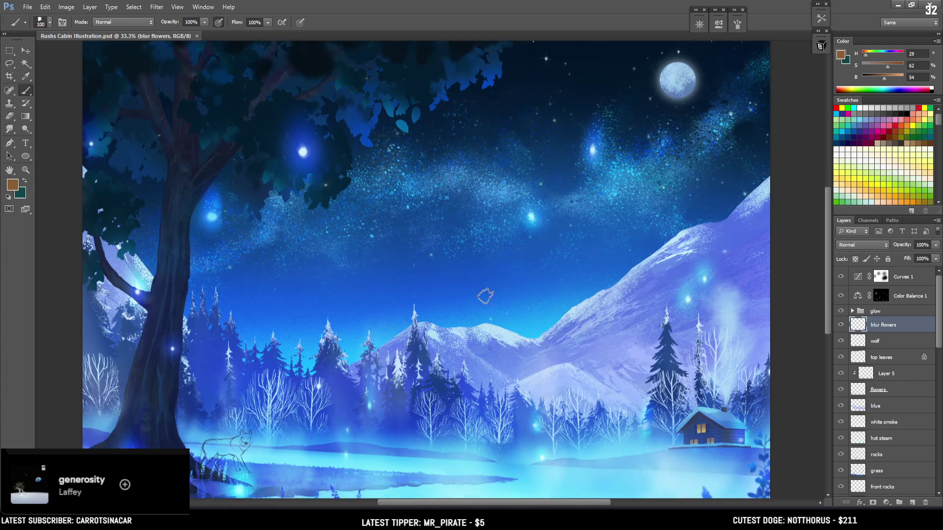
scroll(486, 296, "up", 8)
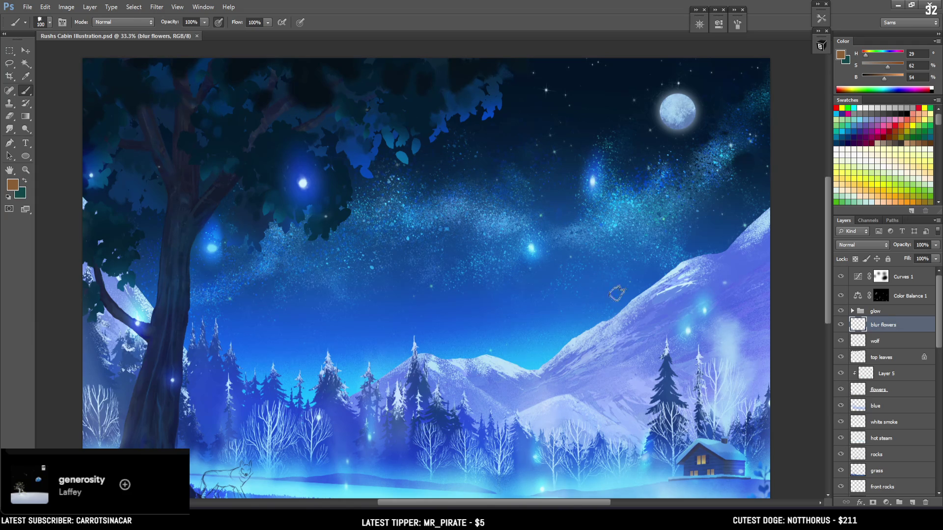
scroll(732, 215, "down", 5)
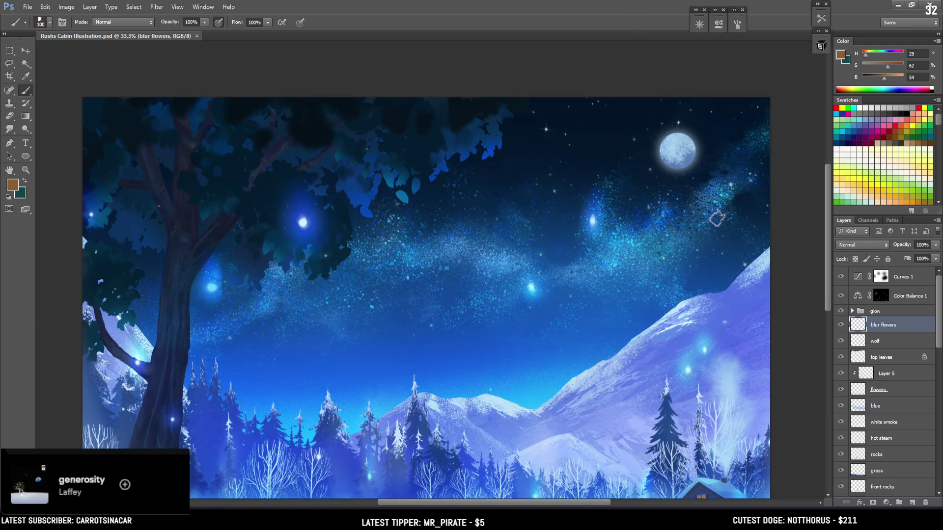
scroll(717, 217, "up", 5)
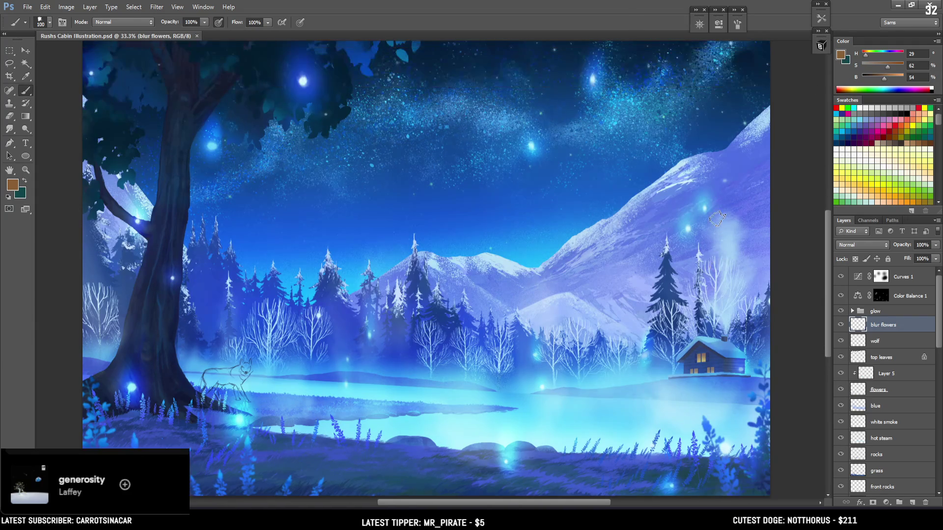
scroll(717, 218, "up", 1)
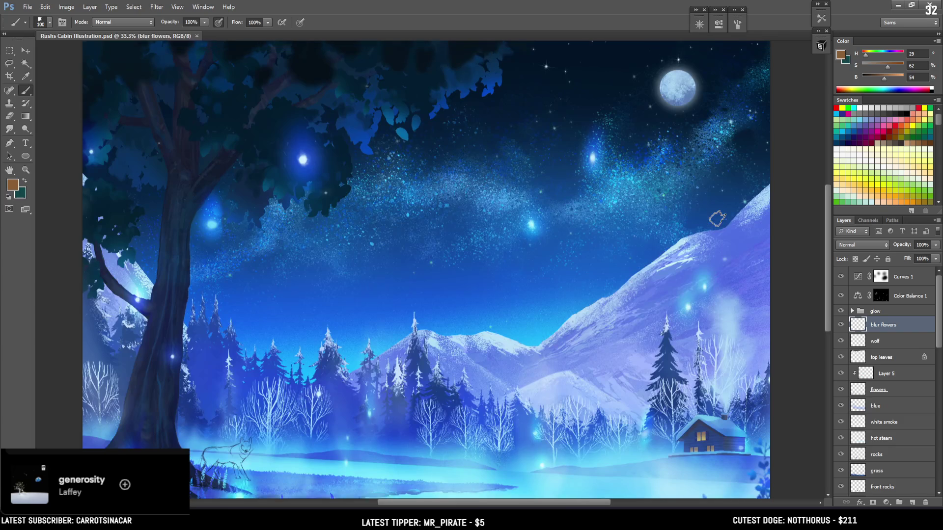
scroll(717, 217, "up", 1)
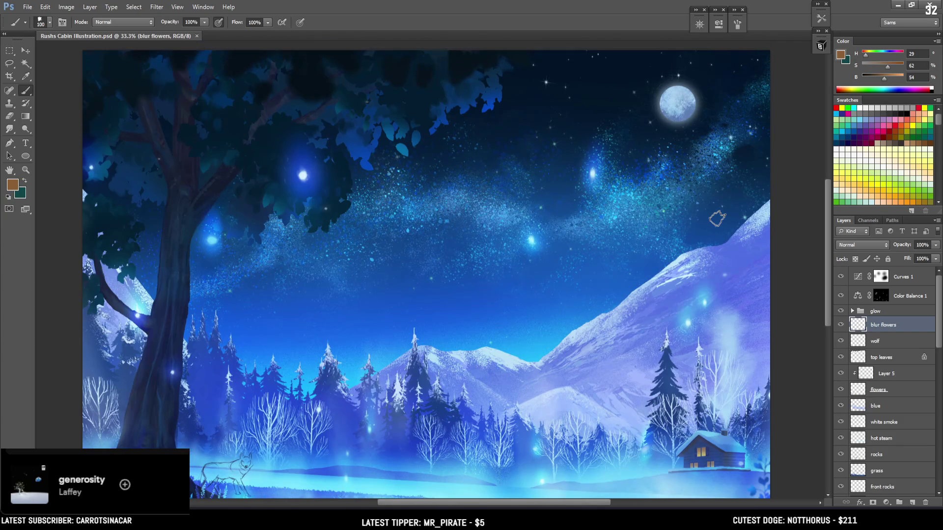
scroll(717, 218, "down", 1)
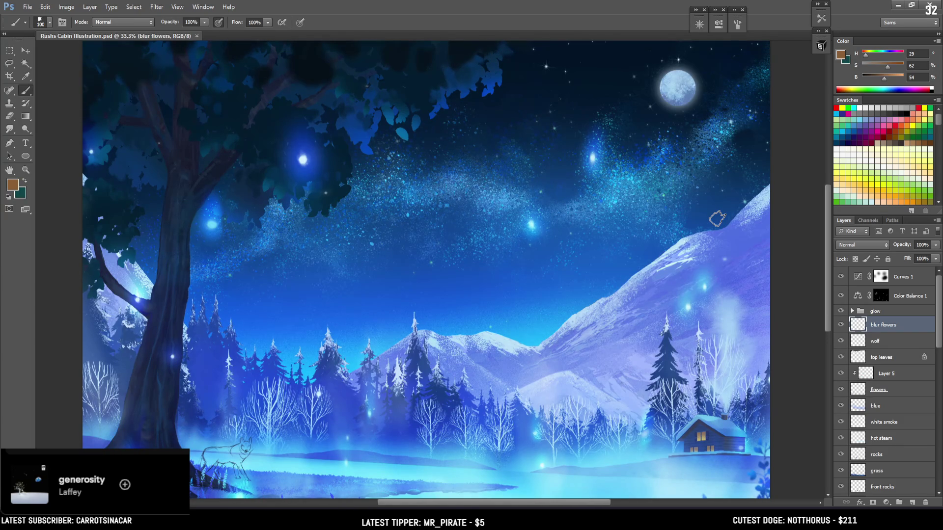
scroll(717, 217, "up", 1)
scroll(717, 217, "down", 1)
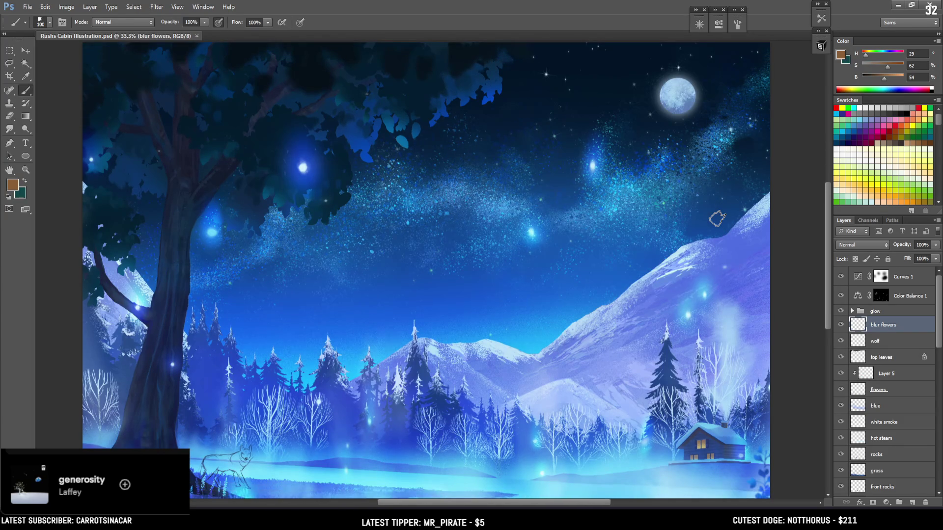
scroll(716, 216, "up", 1)
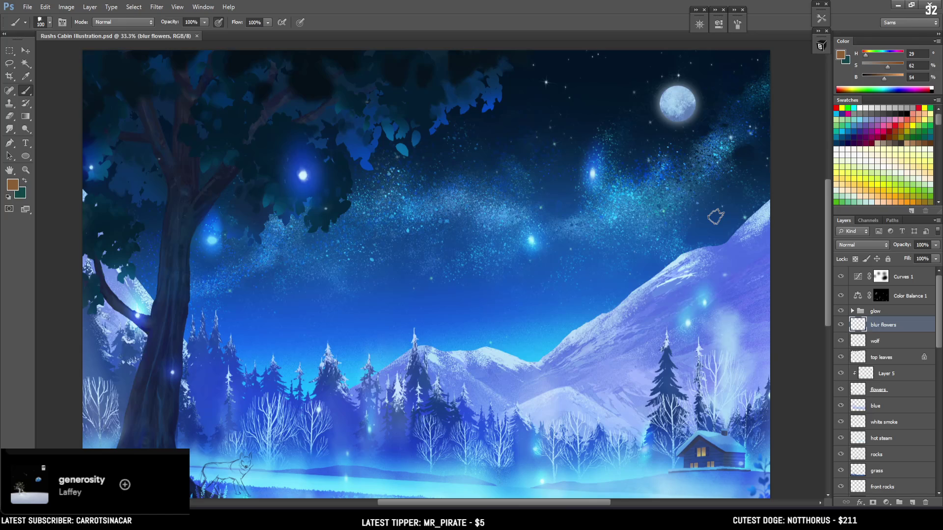
scroll(715, 216, "down", 3)
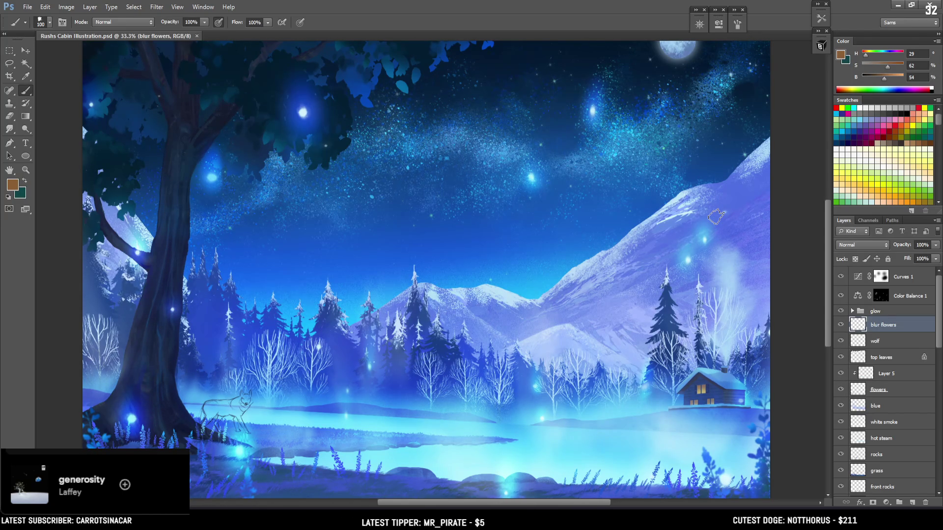
scroll(716, 216, "down", 2)
scroll(716, 216, "up", 3)
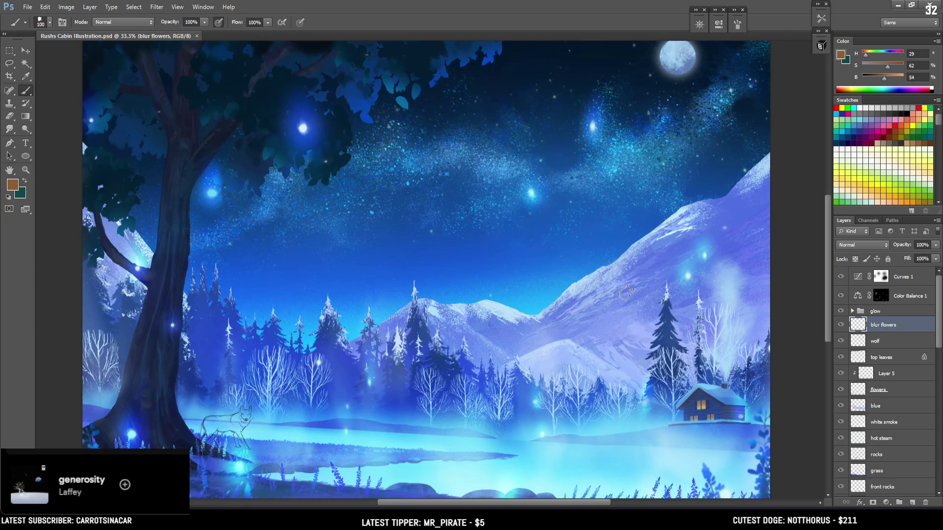
scroll(618, 287, "up", 1)
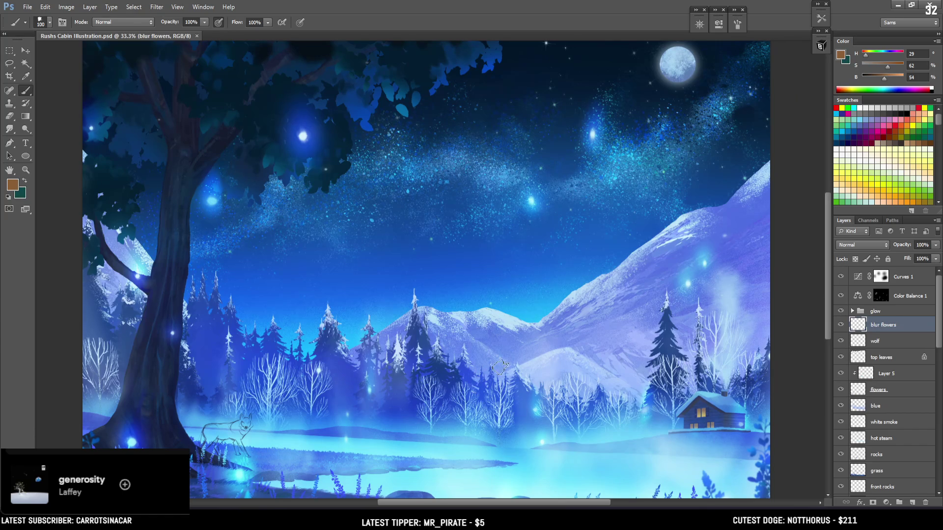
scroll(486, 378, "up", 2)
scroll(500, 367, "down", 3)
scroll(500, 368, "down", 3)
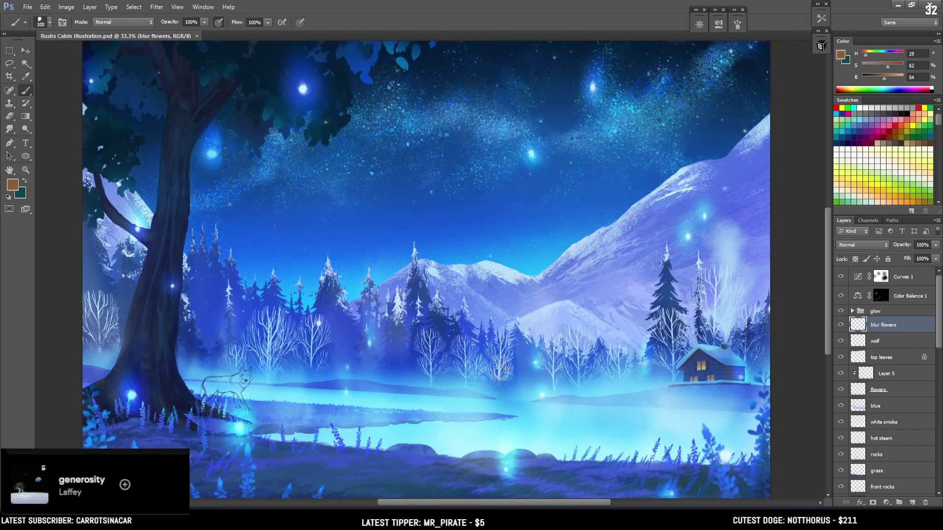
scroll(501, 371, "down", 3)
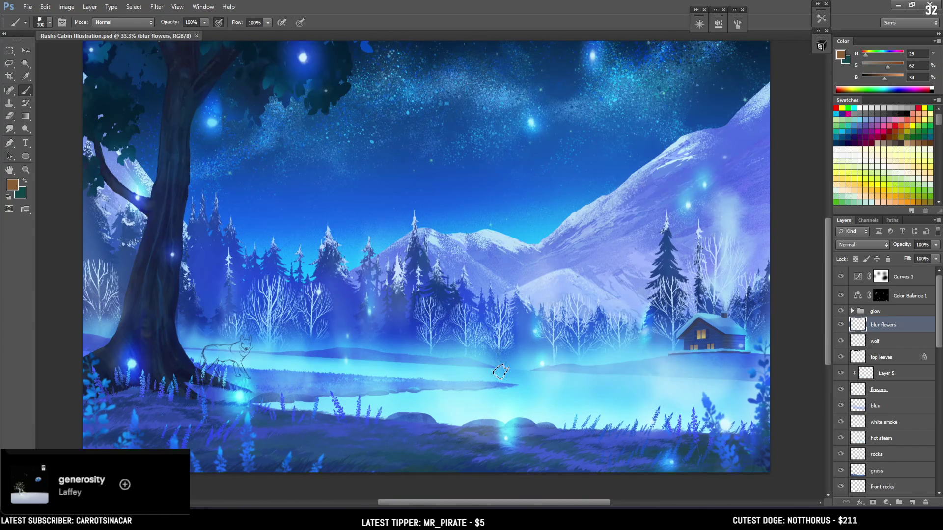
scroll(501, 371, "up", 3)
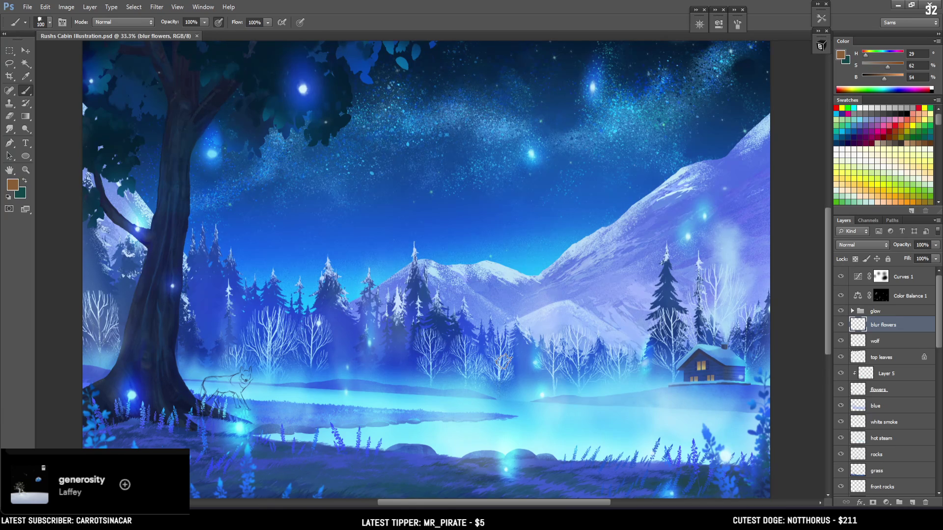
scroll(503, 362, "up", 3)
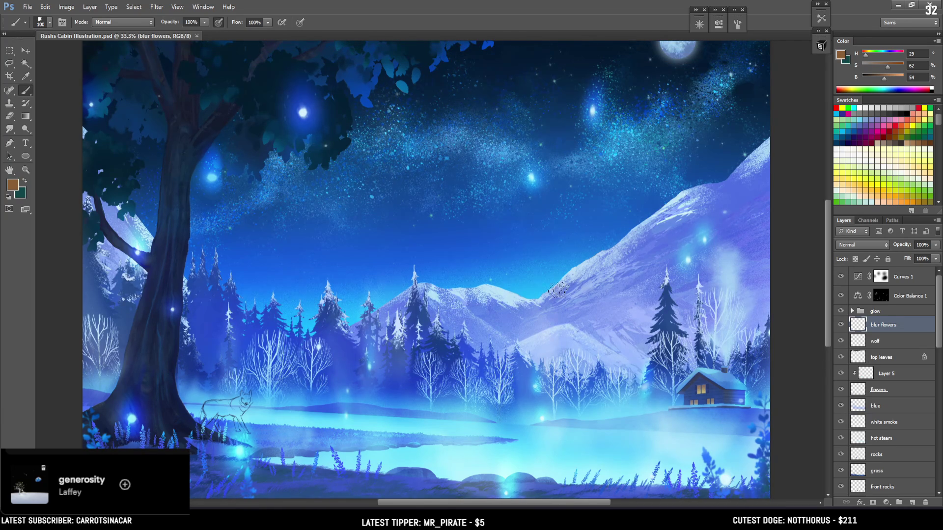
Step: Compare the painting with Curves 1 and Color Balance 1 hidden, then turn both back on
left_click(838, 276)
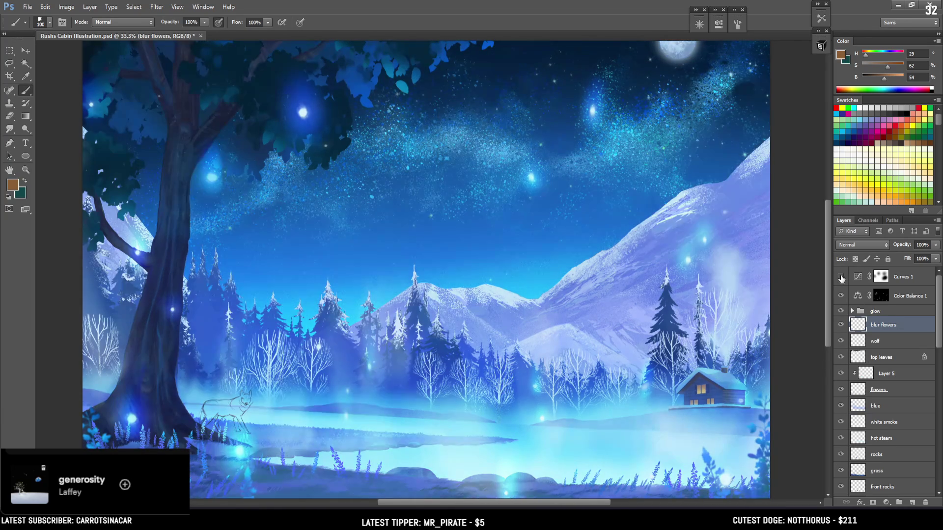
left_click(839, 275)
left_click(839, 295)
left_click(839, 295)
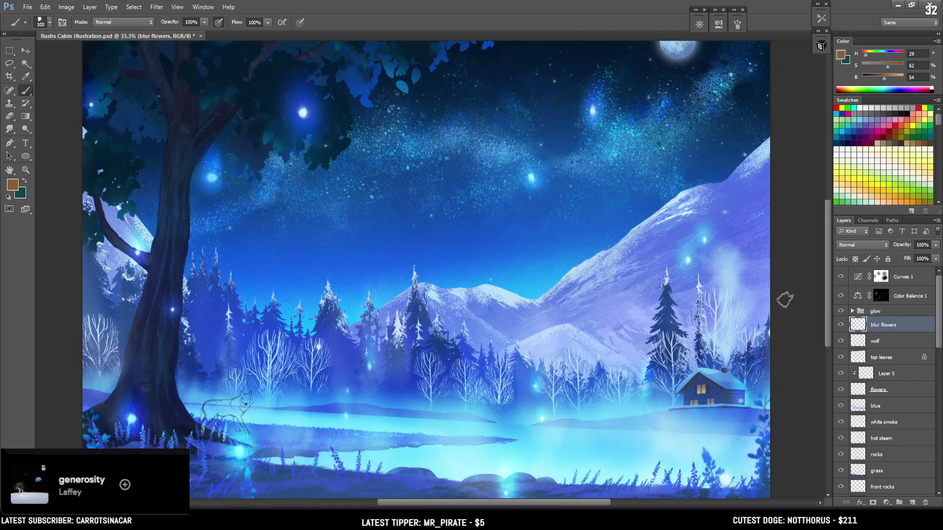
Step: Zoom out to 25% to see the whole moonlit painting
scroll(386, 281, "up", 1)
scroll(386, 281, "down", 2)
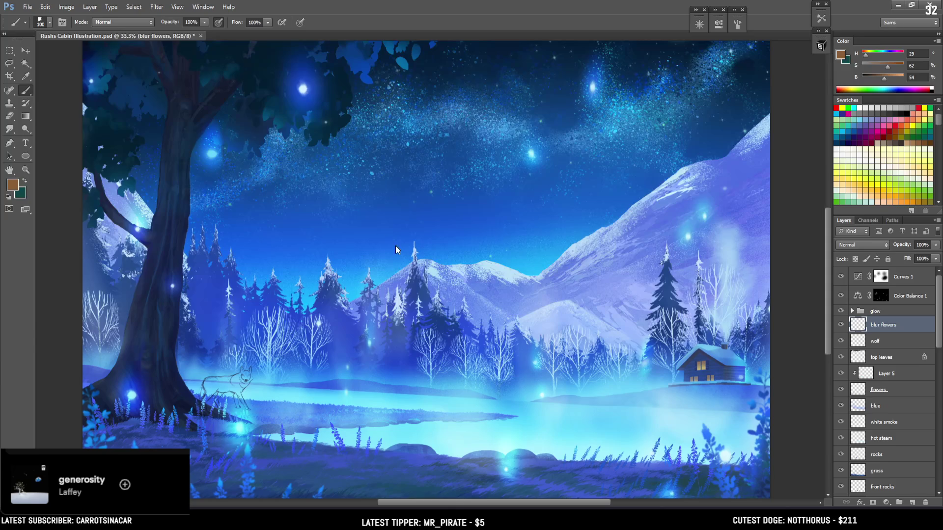
key("ctrl+minus")
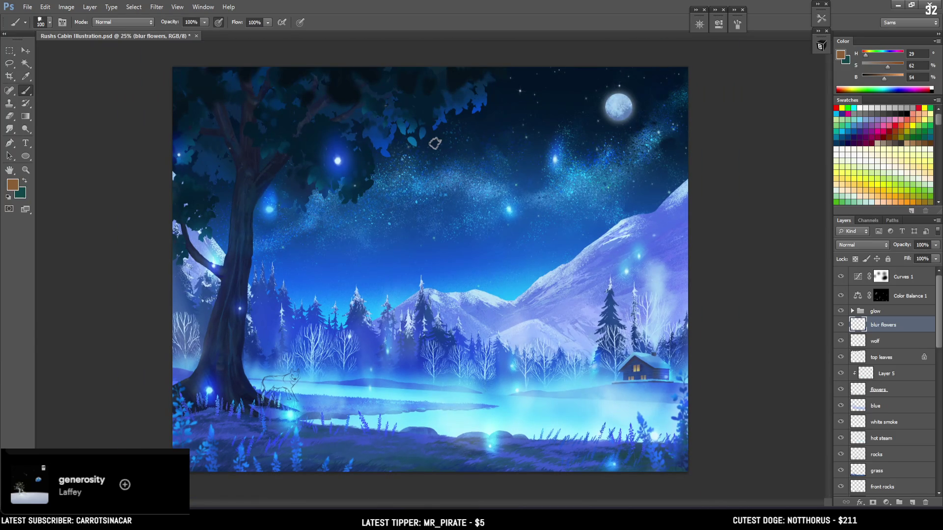